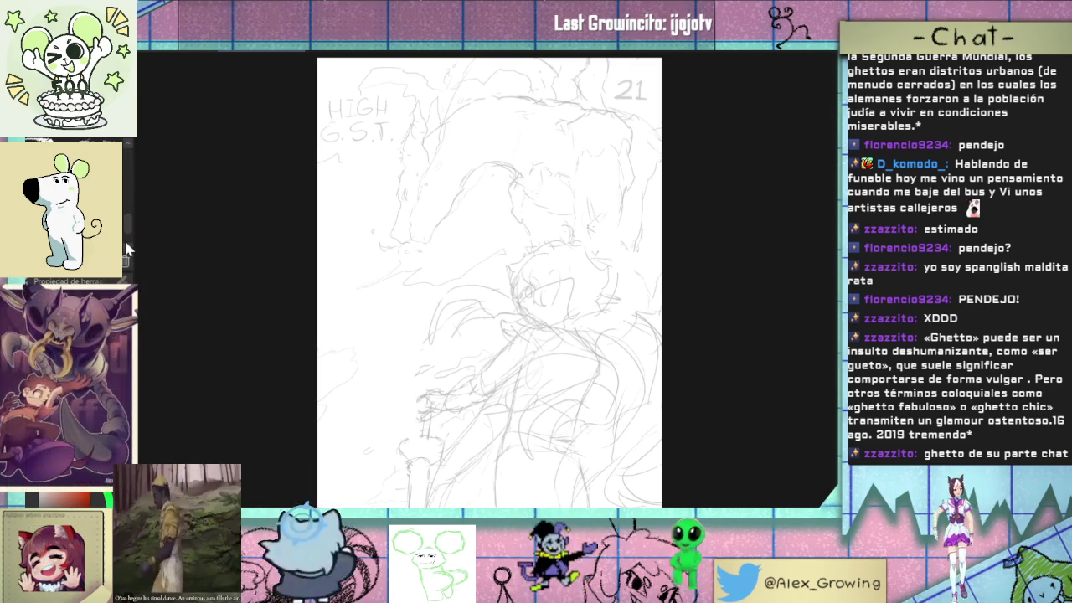
- Zoom in on the character's face in the day 21 pencil sketch
{"action": "left_click", "coordinate": [575, 294]}
- Zoom further into the face, then draw and undo a couple of test strokes
{"action": "left_click", "coordinate": [575, 295]}
{"action": "left_click_drag", "start_coordinate": [554, 299], "coordinate": [578, 358]}
{"action": "left_click_drag", "start_coordinate": [676, 343], "coordinate": [722, 406]}
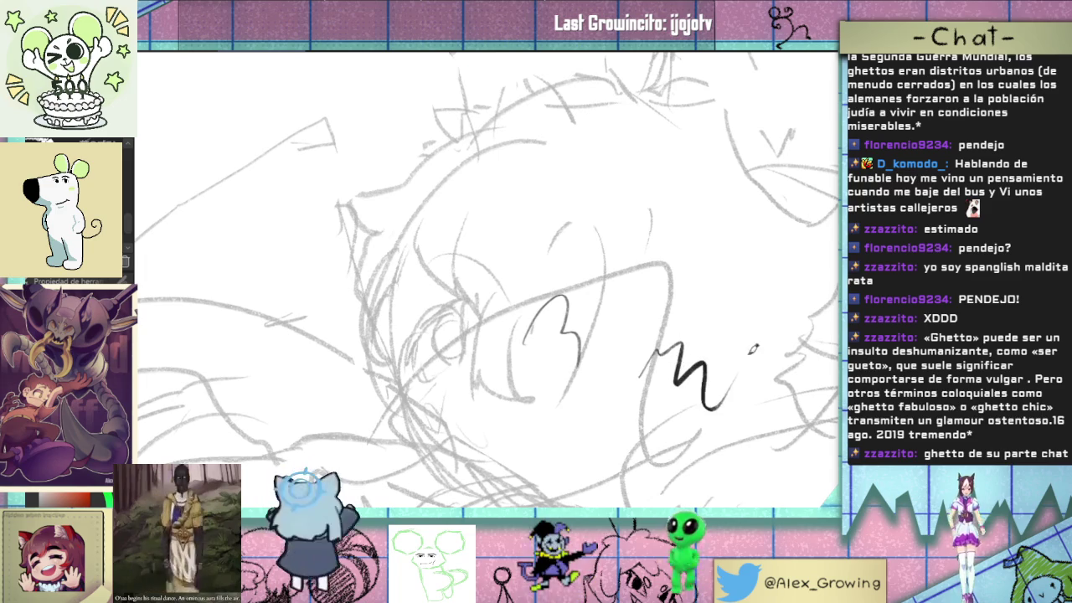
{"action": "key", "text": "ctrl+z"}
{"action": "key", "text": "ctrl+z"}
{"action": "key", "text": "ctrl+z"}
- Pan across the face and undo the leftover eye strokes
{"action": "mouse_move", "coordinate": [536, 327]}
{"action": "left_mouse_down"}
{"action": "mouse_move", "coordinate": [583, 344]}
{"action": "mouse_move", "coordinate": [609, 248]}
{"action": "mouse_move", "coordinate": [646, 295]}
{"action": "left_mouse_up"}
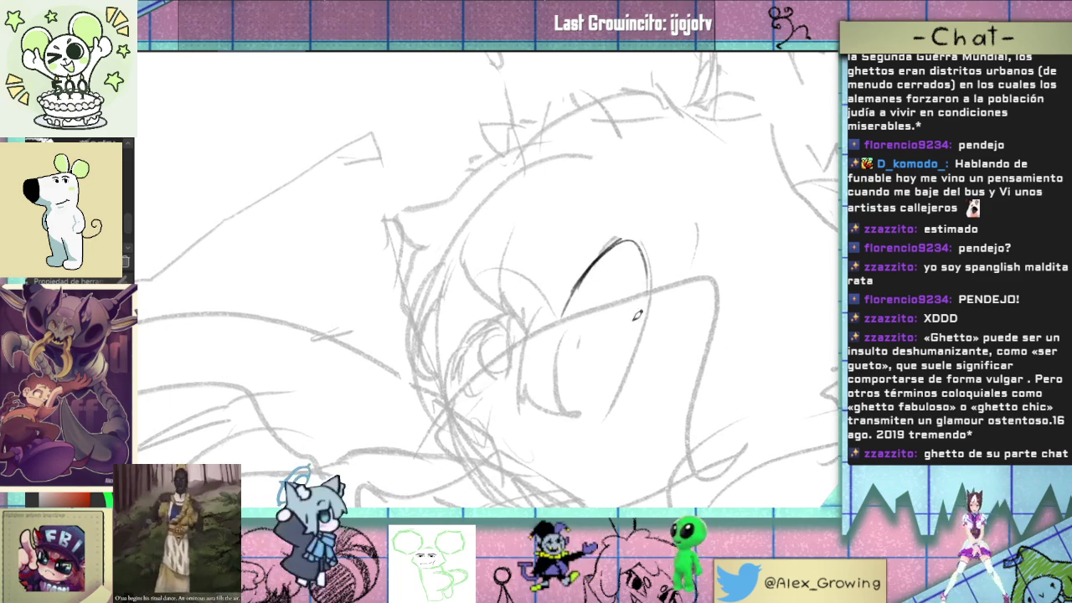
{"action": "scroll", "coordinate": [655, 262], "scroll_direction": "down", "scroll_amount": 3}
{"action": "scroll", "coordinate": [654, 262], "scroll_direction": "up", "scroll_amount": 2}
{"action": "key", "text": "ctrl+z"}
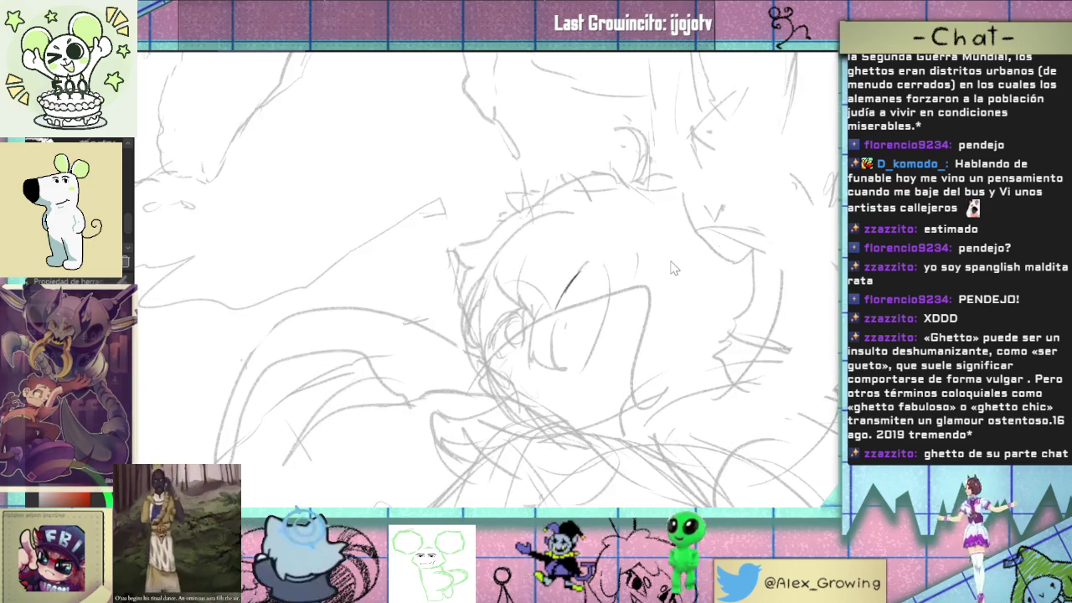
{"action": "key", "text": "ctrl+z"}
{"action": "scroll", "coordinate": [505, 326], "scroll_direction": "up", "scroll_amount": 1}
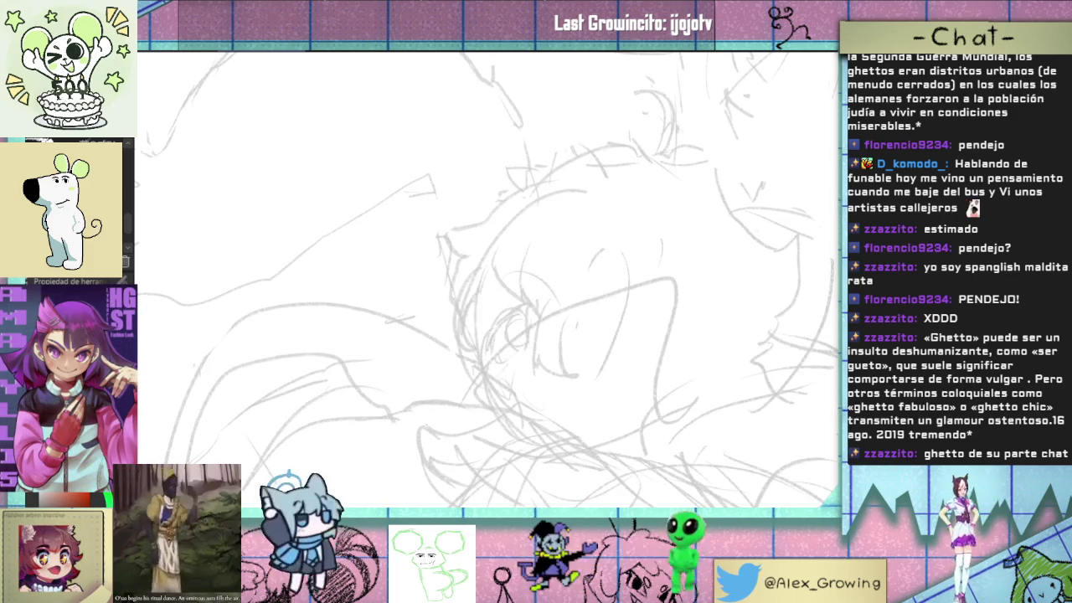
{"action": "scroll", "coordinate": [626, 239], "scroll_direction": "down", "scroll_amount": 2}
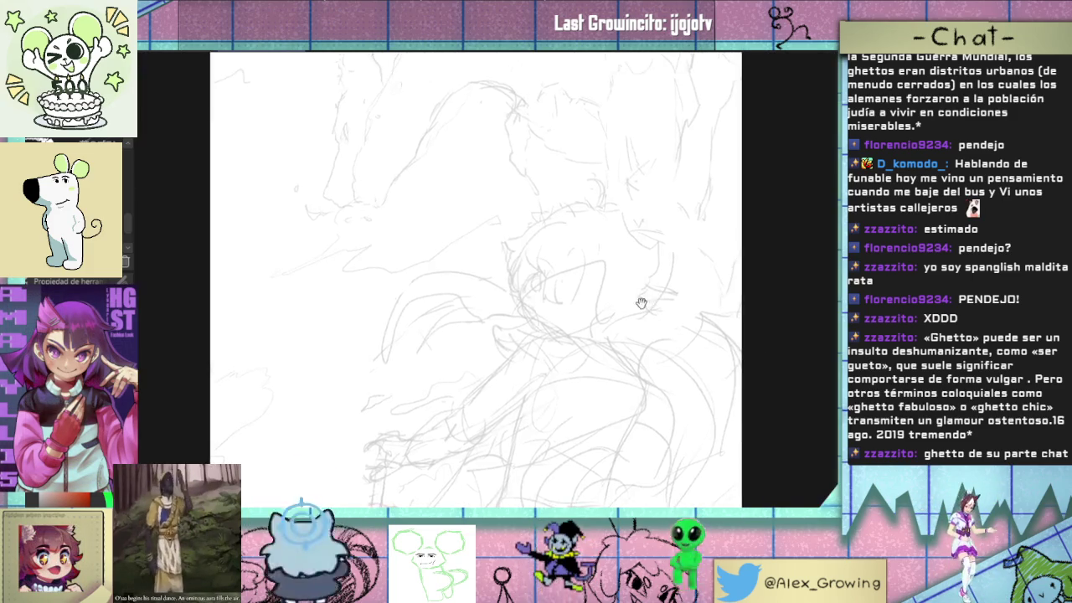
{"action": "left_click_drag", "start_coordinate": [651, 313], "coordinate": [665, 270]}
{"action": "scroll", "coordinate": [634, 223], "scroll_direction": "up", "scroll_amount": 2}
- Ink the top of the head outline, the curled ear tip, the side of the head and the fringe strands
{"action": "mouse_move", "coordinate": [618, 233]}
{"action": "left_mouse_down"}
{"action": "mouse_move", "coordinate": [531, 225]}
{"action": "mouse_move", "coordinate": [483, 242]}
{"action": "mouse_move", "coordinate": [473, 228]}
{"action": "left_mouse_up"}
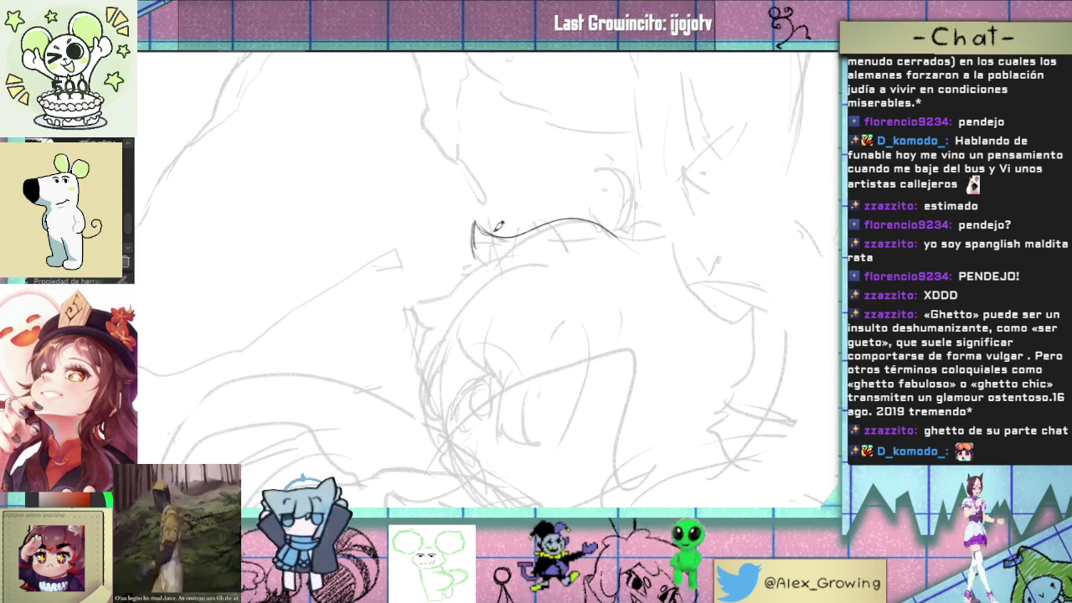
{"action": "left_click_drag", "start_coordinate": [494, 227], "coordinate": [476, 265]}
{"action": "left_click_drag", "start_coordinate": [503, 234], "coordinate": [599, 223]}
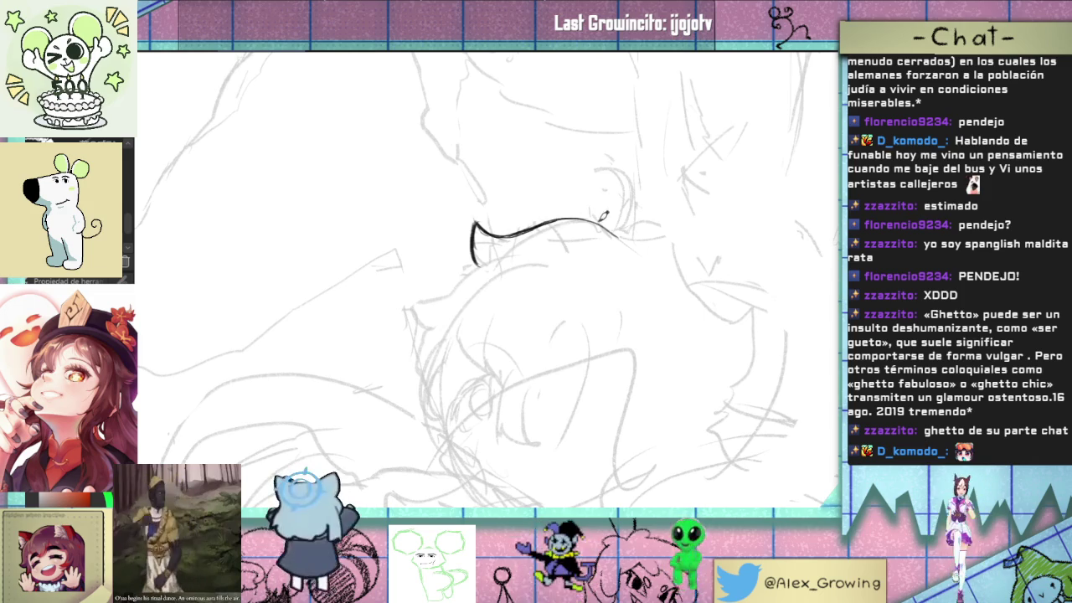
{"action": "left_click_drag", "start_coordinate": [410, 305], "coordinate": [469, 271]}
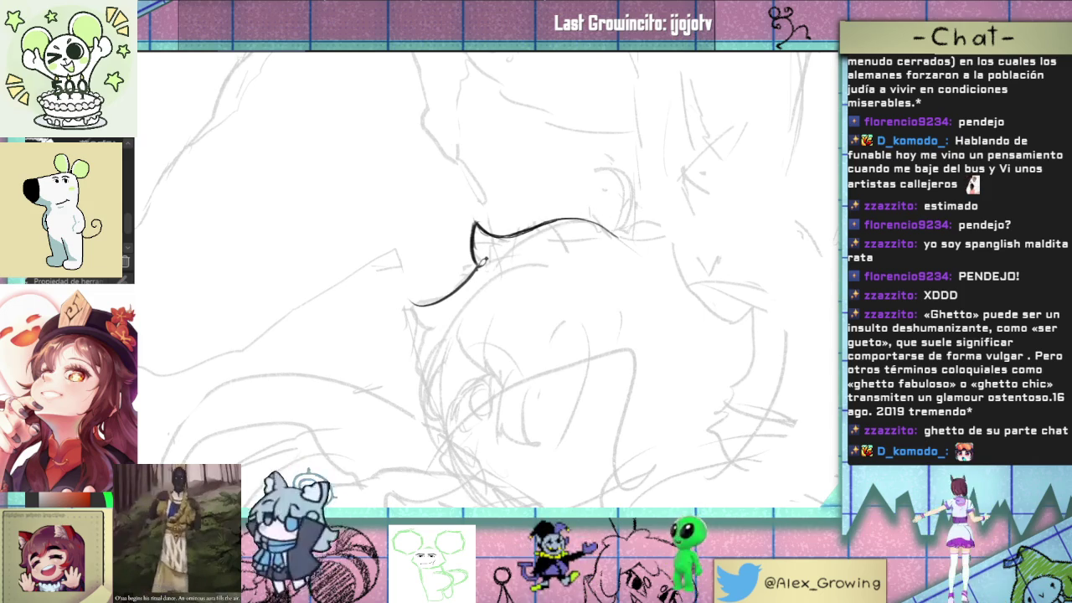
{"action": "mouse_move", "coordinate": [408, 298]}
{"action": "left_mouse_down"}
{"action": "mouse_move", "coordinate": [406, 326]}
{"action": "mouse_move", "coordinate": [437, 322]}
{"action": "left_mouse_up"}
- Ink the curved line down the face, redoing it until it sits right
{"action": "mouse_move", "coordinate": [418, 333]}
{"action": "left_mouse_down"}
{"action": "mouse_move", "coordinate": [407, 394]}
{"action": "mouse_move", "coordinate": [416, 389]}
{"action": "left_mouse_up"}
{"action": "key", "text": "ctrl+z"}
{"action": "key", "text": "ctrl+z"}
{"action": "mouse_move", "coordinate": [425, 333]}
{"action": "left_mouse_down"}
{"action": "mouse_move", "coordinate": [418, 390]}
{"action": "mouse_move", "coordinate": [426, 384]}
{"action": "left_mouse_up"}
- Ink the hair strands over the forehead, replacing rejected strands
{"action": "key", "text": "ctrl+z"}
{"action": "left_click_drag", "start_coordinate": [456, 373], "coordinate": [524, 290]}
{"action": "left_click_drag", "start_coordinate": [470, 251], "coordinate": [489, 329]}
{"action": "key", "text": "ctrl+z"}
{"action": "left_click_drag", "start_coordinate": [508, 281], "coordinate": [540, 338]}
{"action": "key", "text": "ctrl+z"}
{"action": "left_click_drag", "start_coordinate": [502, 251], "coordinate": [506, 338]}
{"action": "left_click_drag", "start_coordinate": [474, 270], "coordinate": [489, 333]}
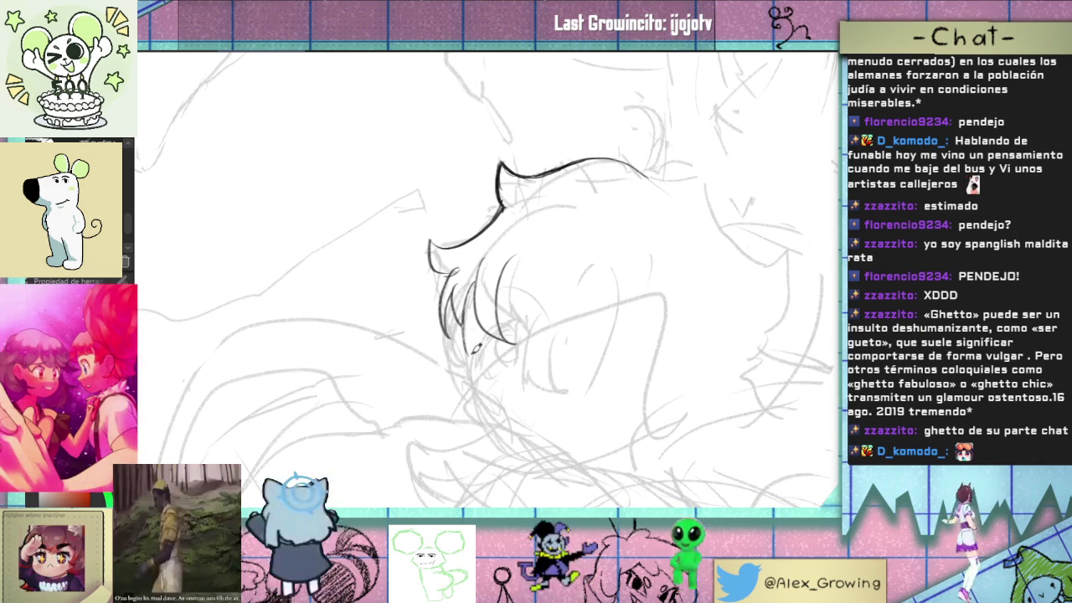
- Ink and rework the line below the face
{"action": "mouse_move", "coordinate": [480, 361]}
{"action": "left_mouse_down"}
{"action": "mouse_move", "coordinate": [471, 393]}
{"action": "mouse_move", "coordinate": [491, 421]}
{"action": "left_mouse_up"}
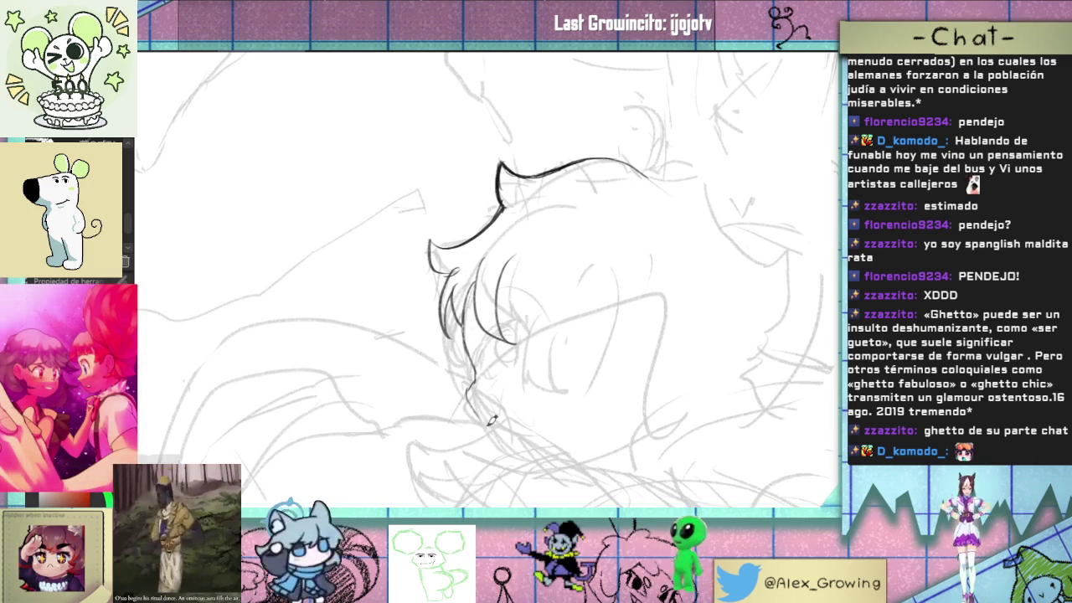
{"action": "mouse_move", "coordinate": [479, 369]}
{"action": "left_mouse_down"}
{"action": "mouse_move", "coordinate": [469, 395]}
{"action": "mouse_move", "coordinate": [492, 416]}
{"action": "left_mouse_up"}
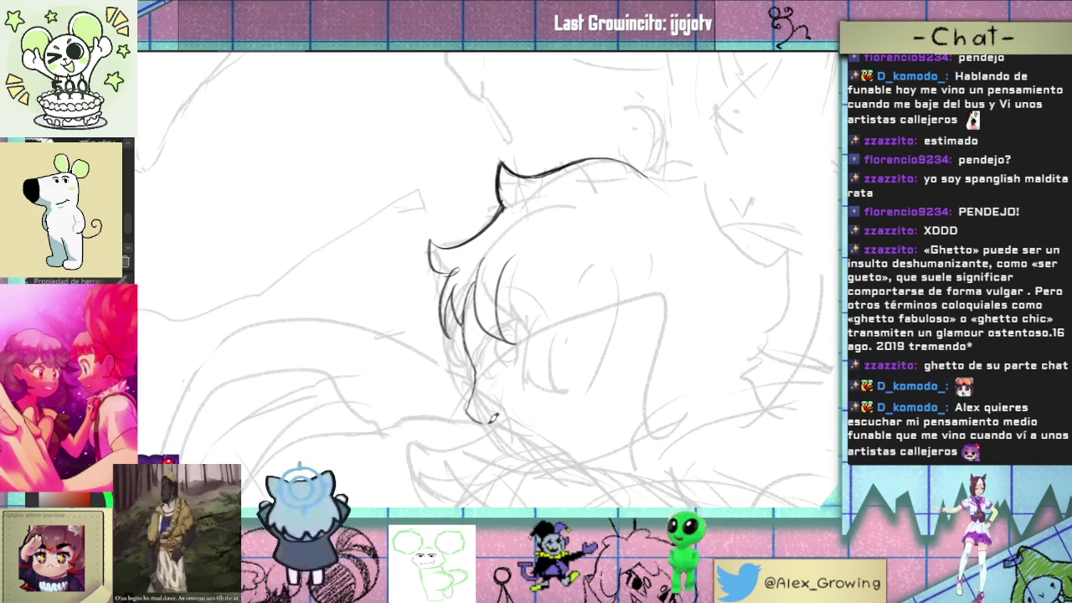
{"action": "mouse_move", "coordinate": [479, 373]}
{"action": "left_mouse_down"}
{"action": "mouse_move", "coordinate": [474, 406]}
{"action": "mouse_move", "coordinate": [495, 416]}
{"action": "left_mouse_up"}
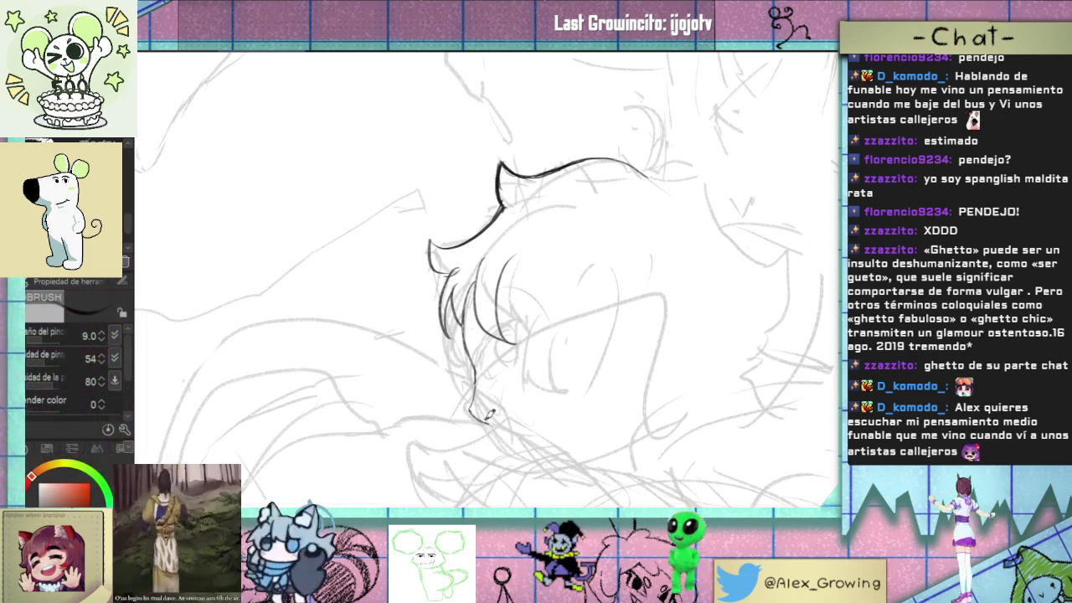
- Remove the hook from the line's end and rotate the view clockwise for inking the profile
{"action": "key", "text": "ctrl+z"}
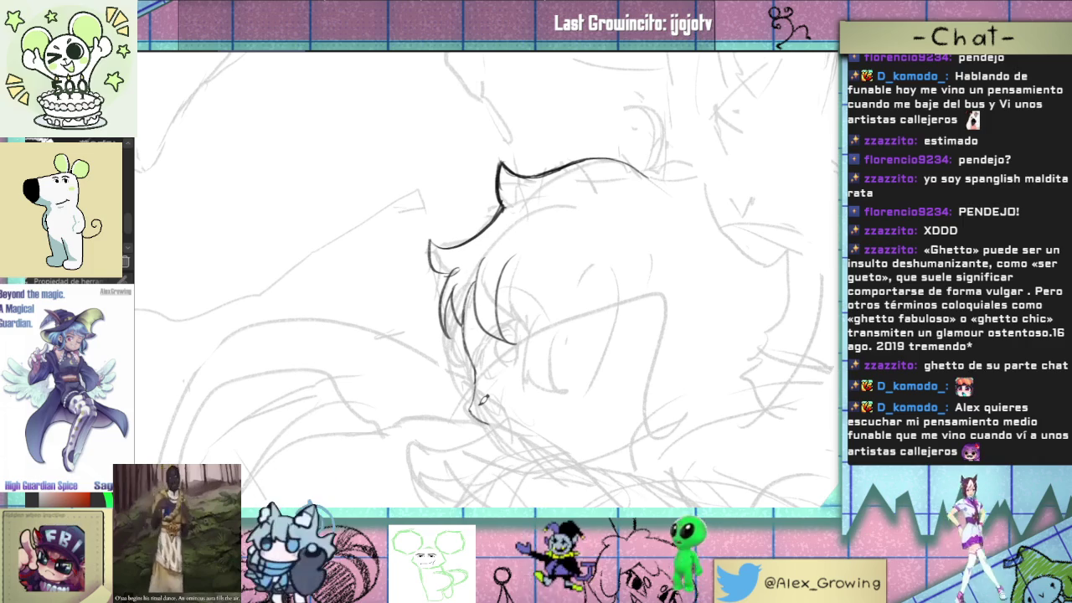
{"action": "left_click_drag", "start_coordinate": [482, 402], "coordinate": [561, 373]}
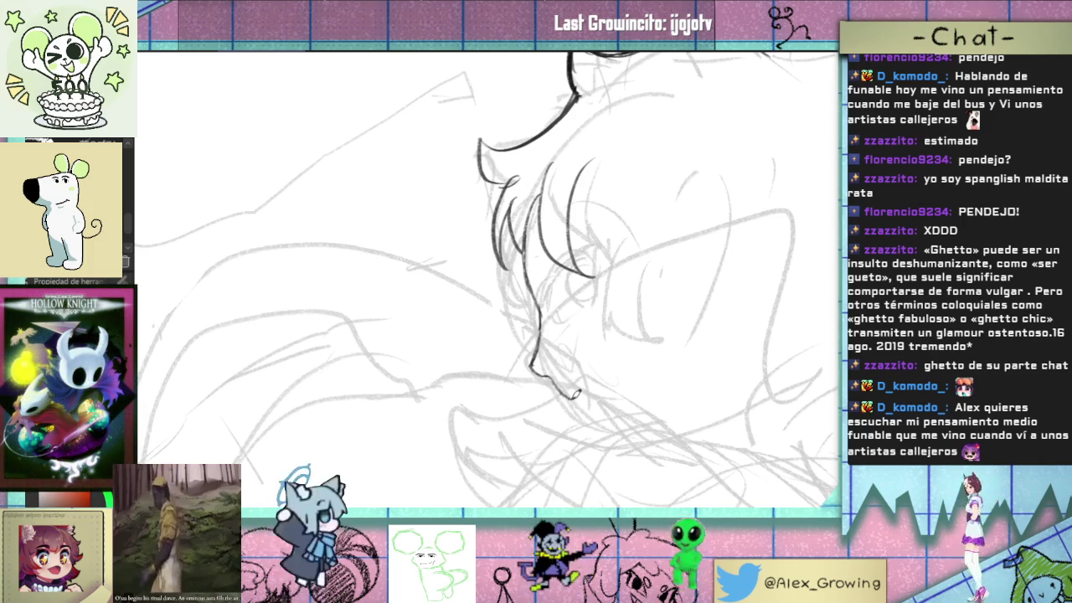
{"action": "mouse_move", "coordinate": [574, 392]}
{"action": "left_mouse_down"}
{"action": "mouse_move", "coordinate": [563, 305]}
{"action": "mouse_move", "coordinate": [540, 314]}
{"action": "left_mouse_up"}
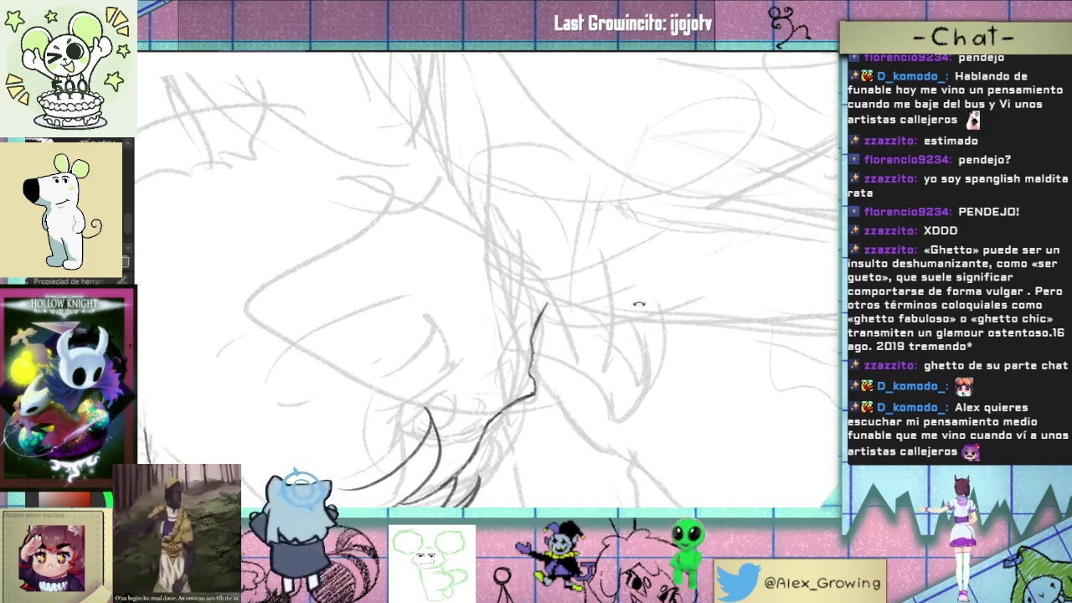
{"action": "left_click_drag", "start_coordinate": [643, 288], "coordinate": [503, 437]}
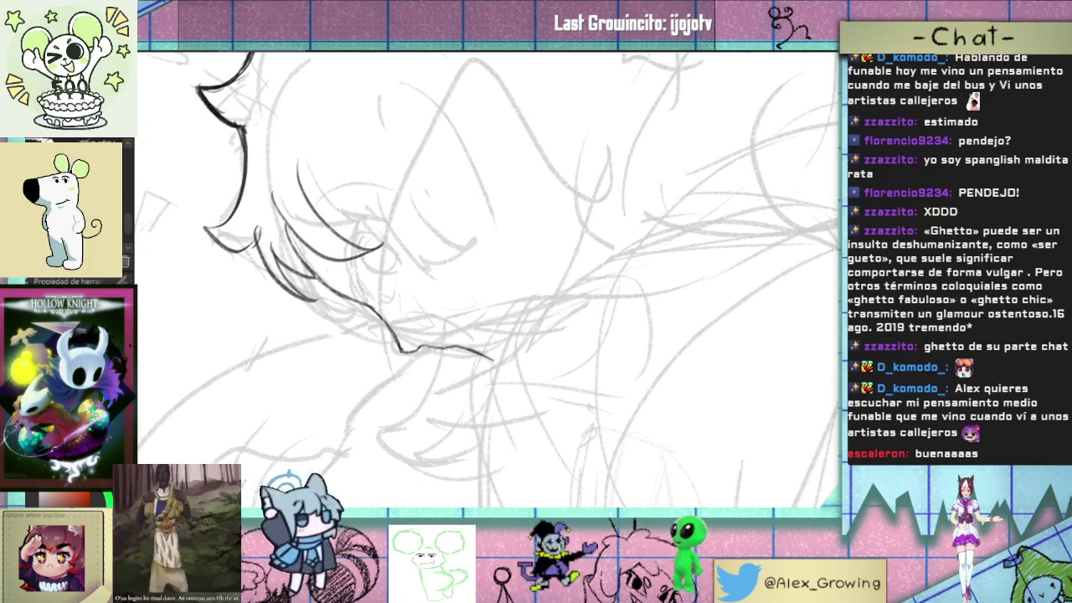
{"action": "left_click_drag", "start_coordinate": [551, 288], "coordinate": [546, 346]}
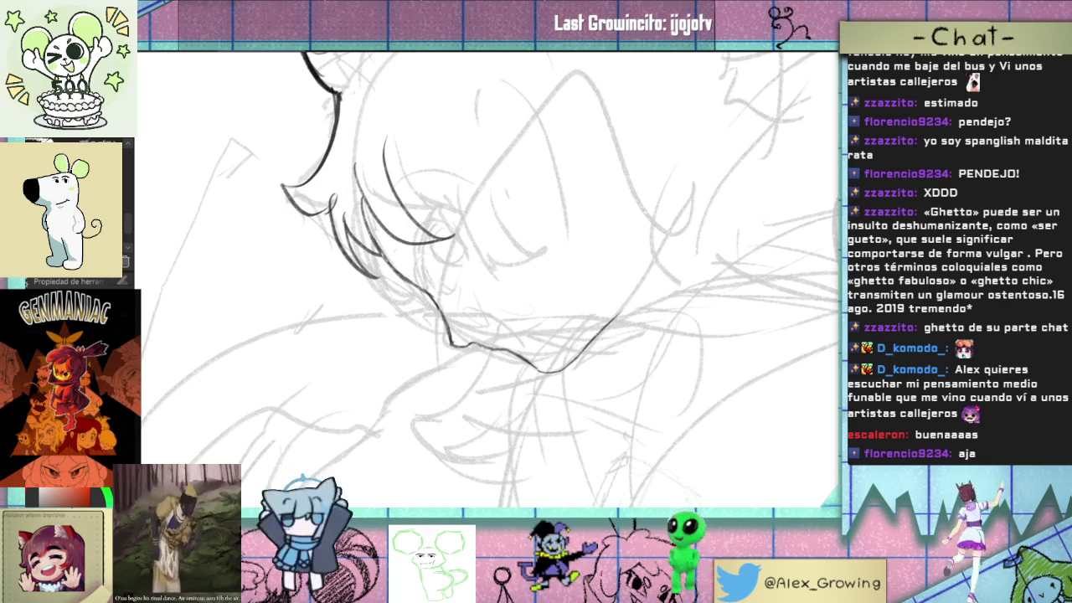
{"action": "left_click_drag", "start_coordinate": [503, 276], "coordinate": [536, 318]}
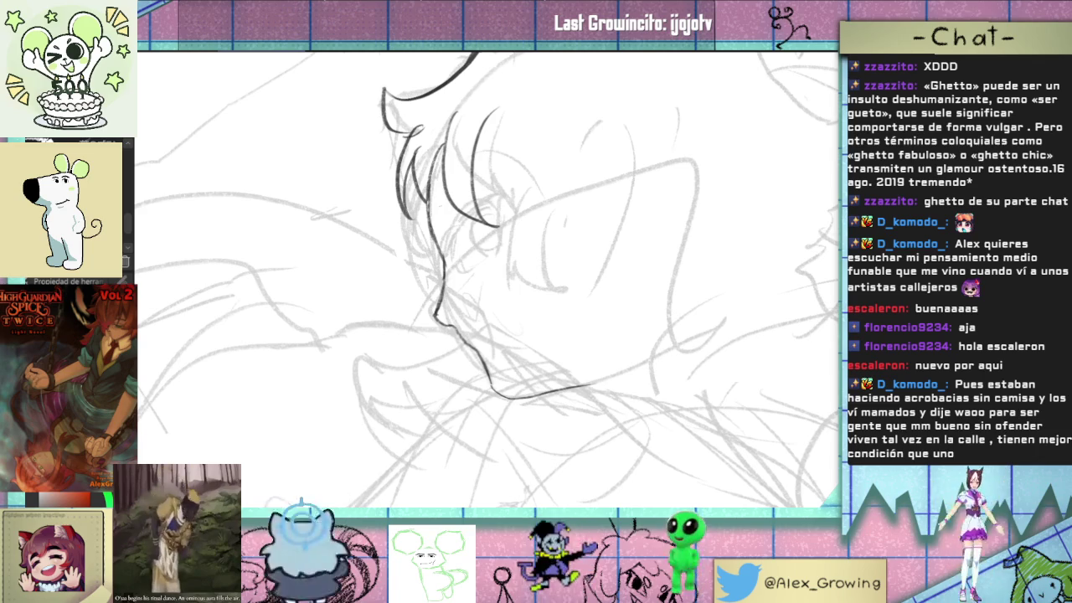
- Replace the chin curve with a redrawn ink line along the chin
{"action": "key", "text": "ctrl+z"}
{"action": "left_click_drag", "start_coordinate": [501, 395], "coordinate": [541, 385]}
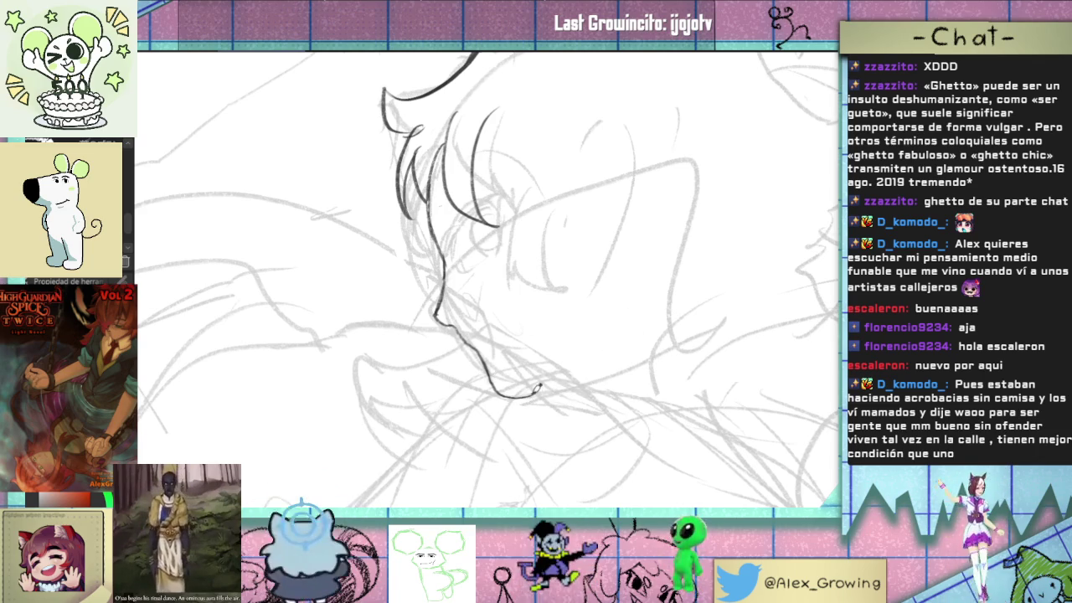
{"action": "scroll", "coordinate": [566, 378], "scroll_direction": "down", "scroll_amount": 3}
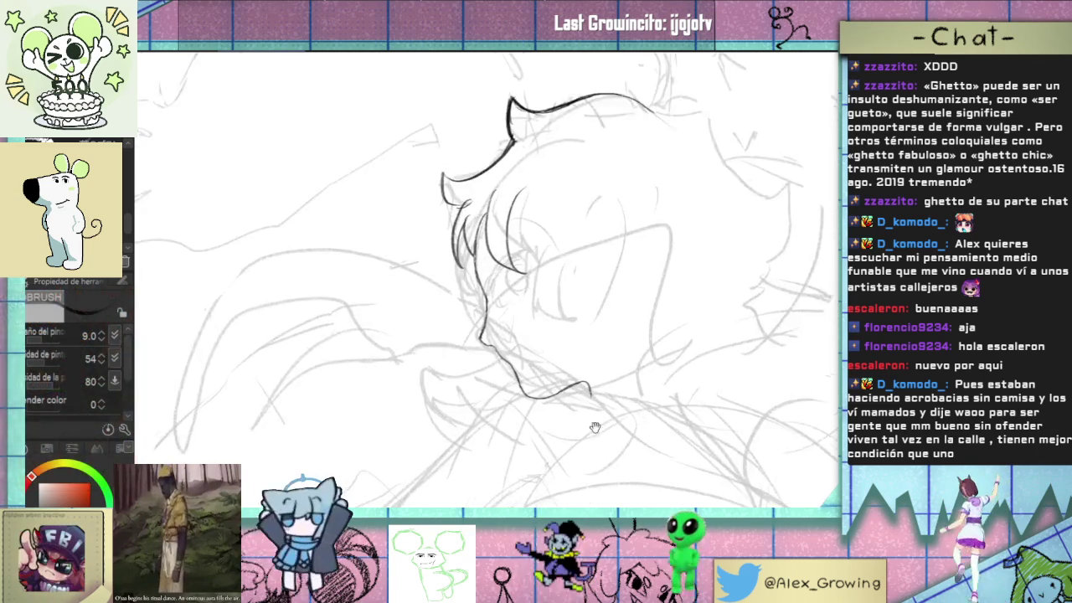
- Zoom in on the eye line, then fit the whole page to review the head lineart
{"action": "scroll", "coordinate": [648, 236], "scroll_direction": "up", "scroll_amount": 3}
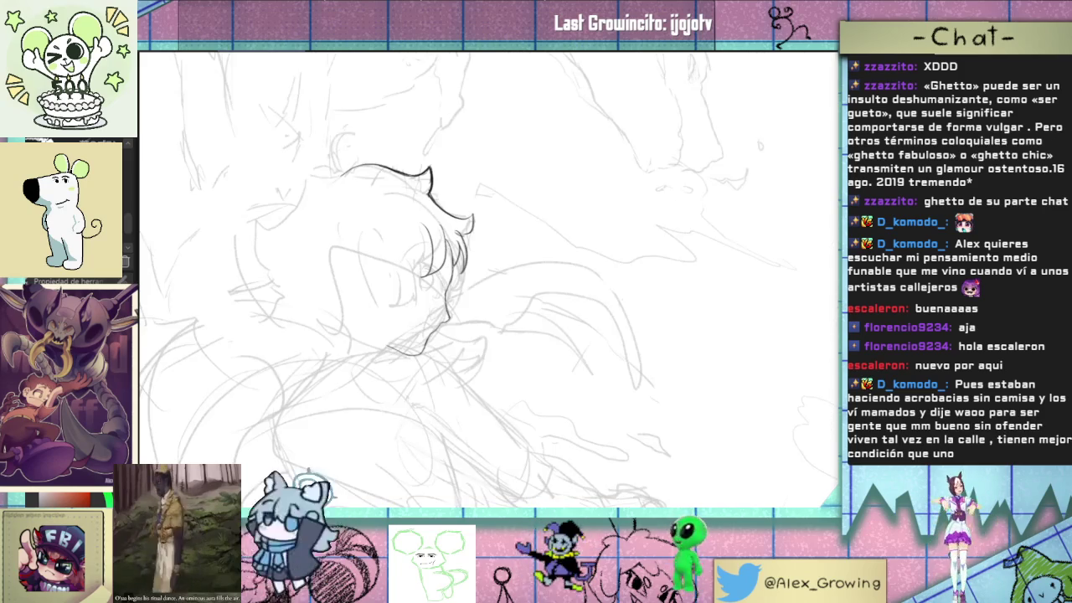
{"action": "scroll", "coordinate": [528, 293], "scroll_direction": "up", "scroll_amount": 3}
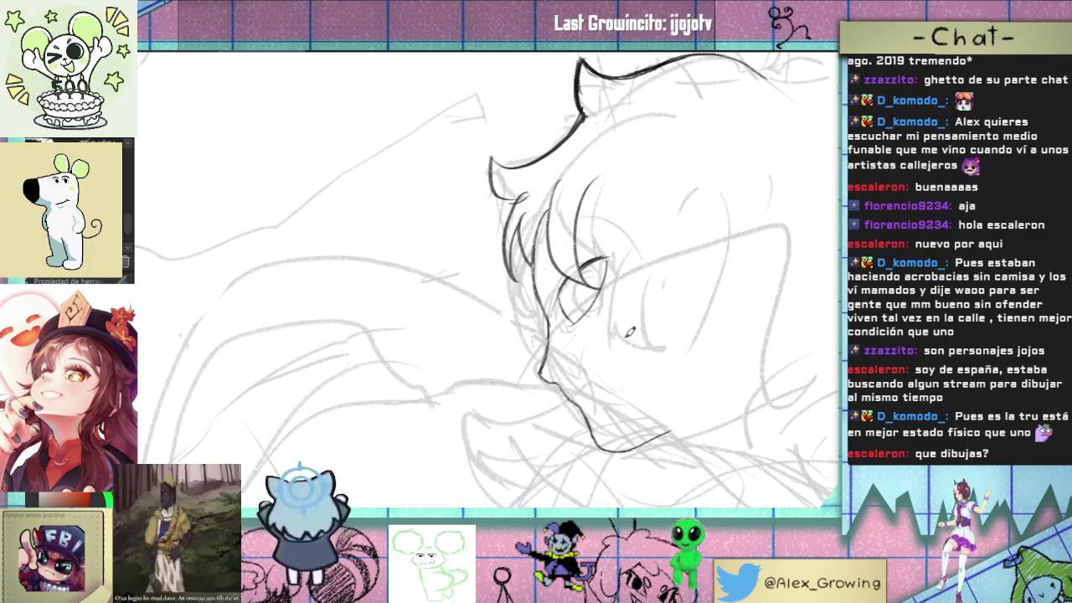
{"action": "left_click", "coordinate": [616, 301]}
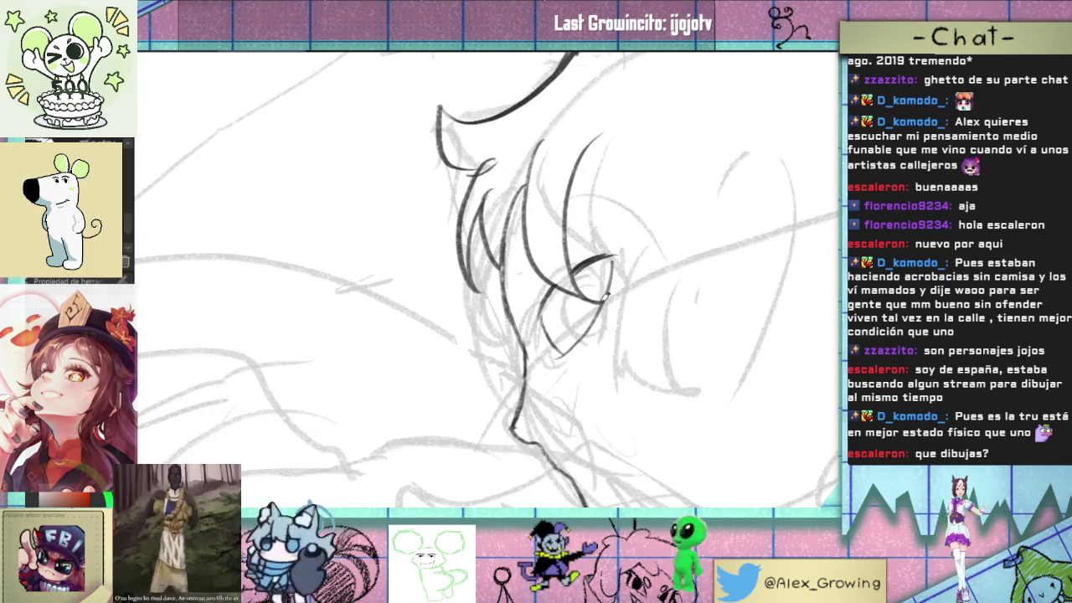
{"action": "scroll", "coordinate": [604, 295], "scroll_direction": "down", "scroll_amount": 3}
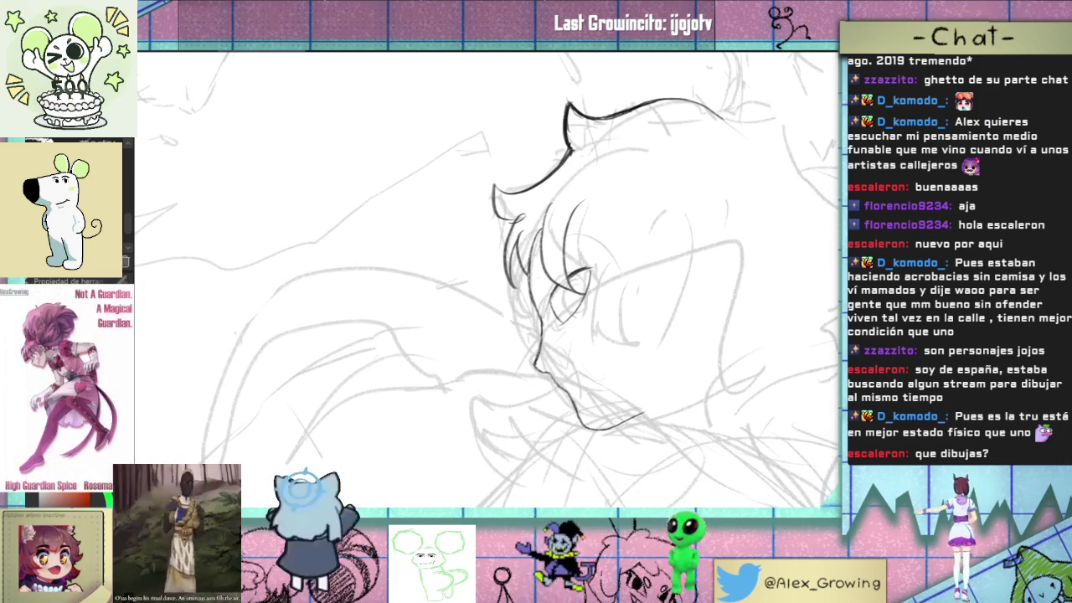
{"action": "key", "text": "ctrl+0"}
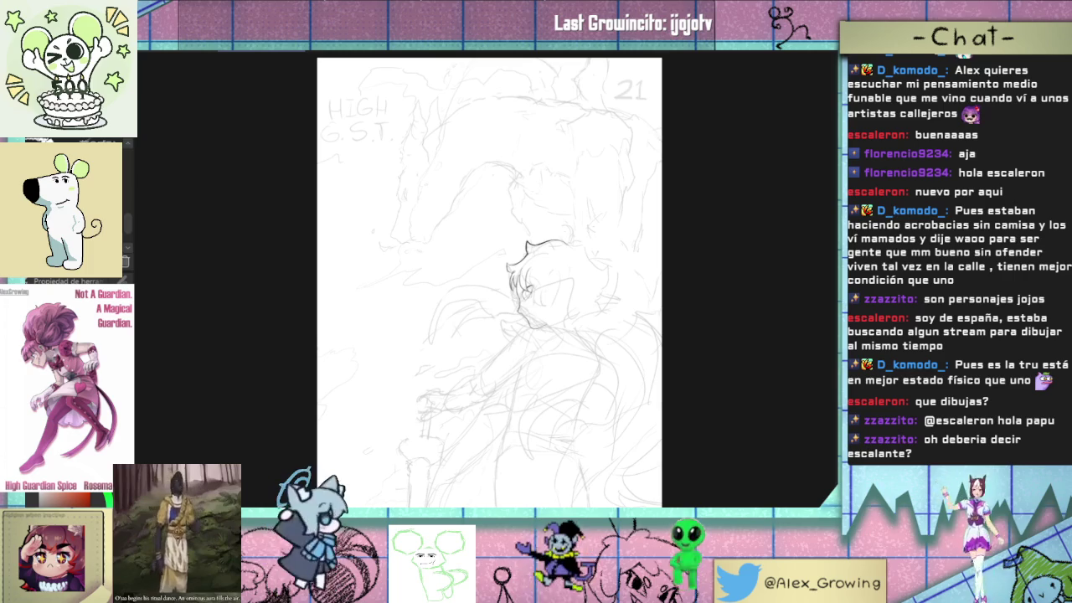
{"action": "left_click_drag", "start_coordinate": [521, 244], "coordinate": [628, 413]}
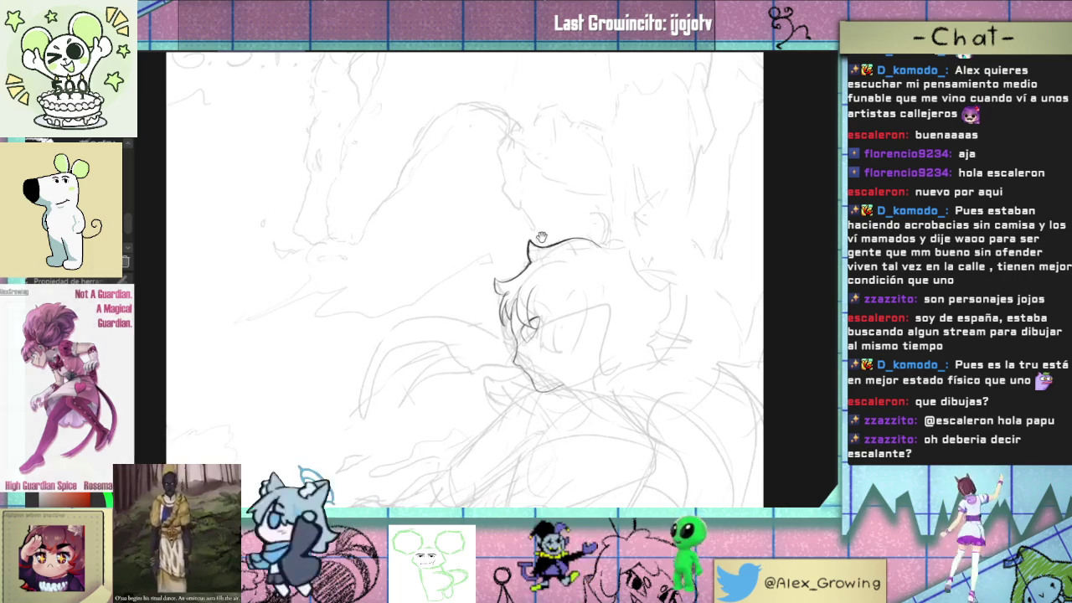
- Refit and rezoom onto the head, then draw a curved stroke below the face
{"action": "key", "text": "ctrl+0"}
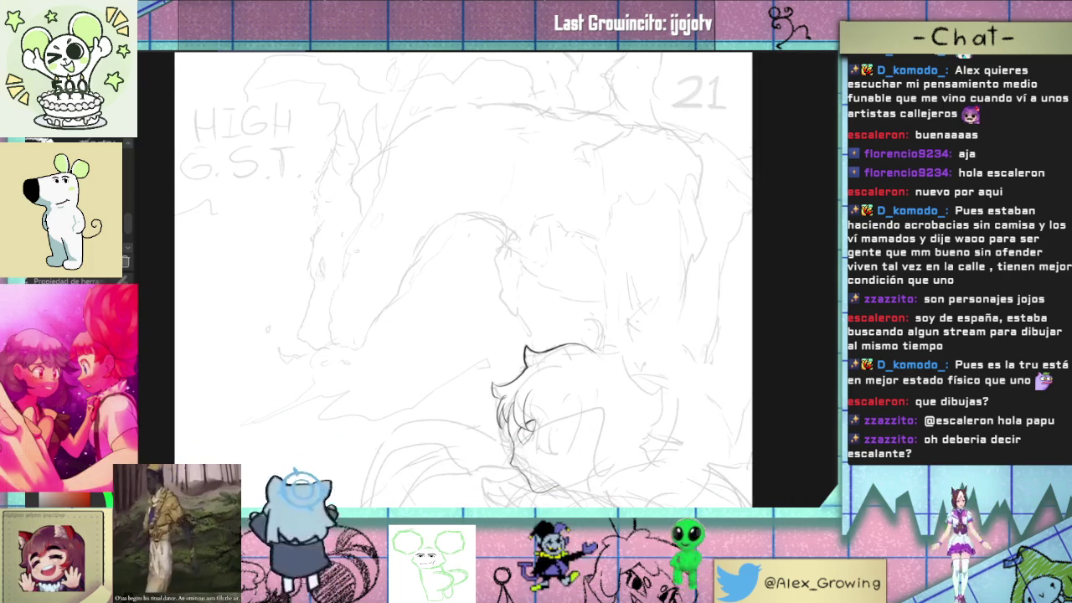
{"action": "key", "text": "ctrl+minus"}
{"action": "scroll", "coordinate": [555, 346], "scroll_direction": "up", "scroll_amount": 1}
{"action": "scroll", "coordinate": [554, 346], "scroll_direction": "up", "scroll_amount": 1}
{"action": "scroll", "coordinate": [554, 346], "scroll_direction": "up", "scroll_amount": 1}
{"action": "scroll", "coordinate": [554, 346], "scroll_direction": "down", "scroll_amount": 2}
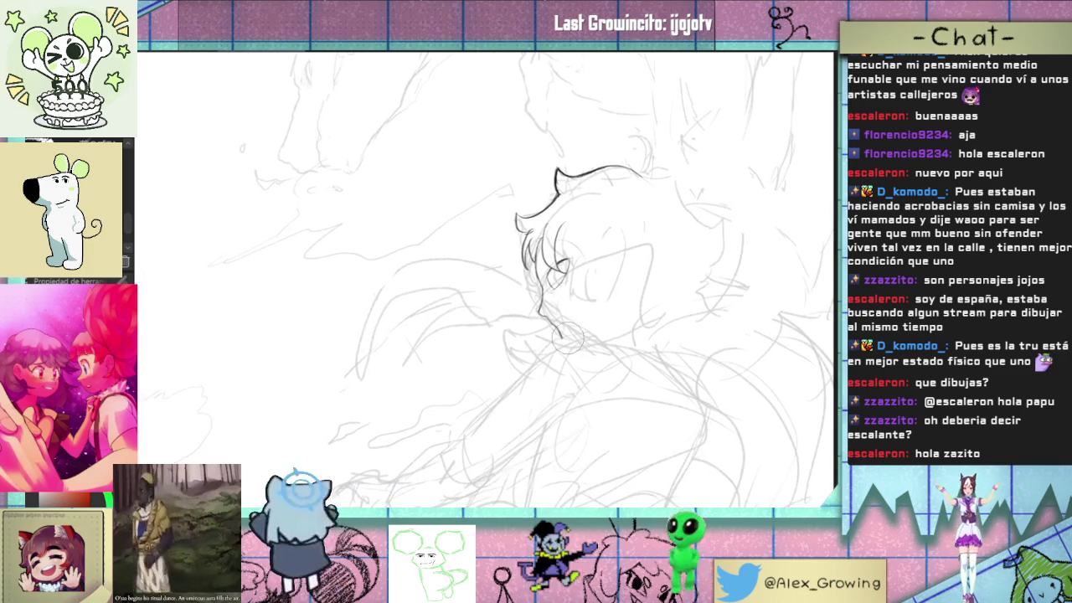
{"action": "left_click_drag", "start_coordinate": [510, 331], "coordinate": [507, 373]}
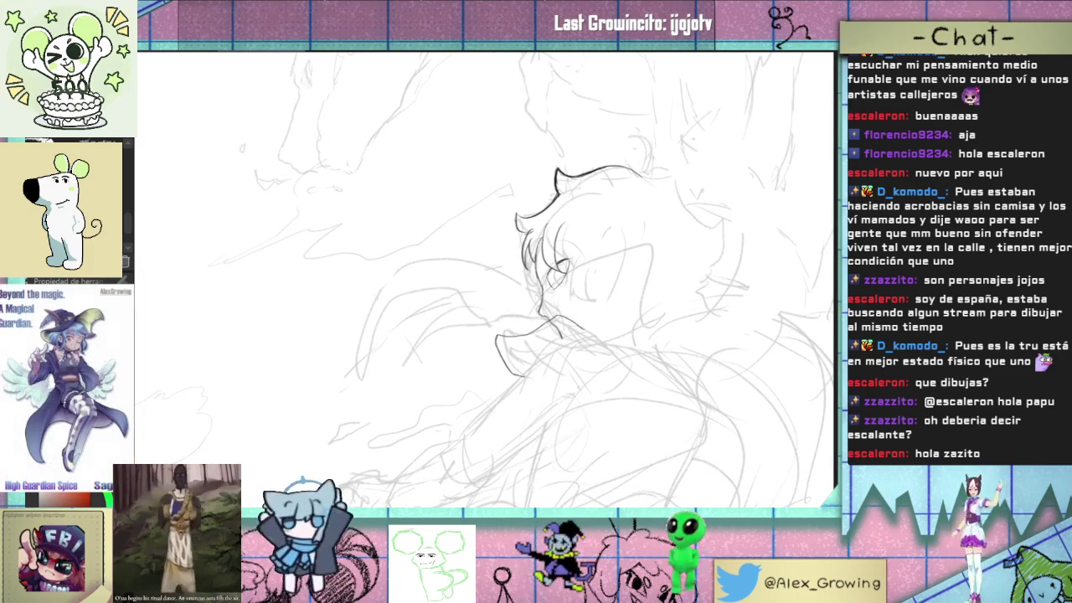
- Redraw the chin stroke at a new angle, undoing the long upper attempt
{"action": "scroll", "coordinate": [533, 339], "scroll_direction": "up", "scroll_amount": 3}
{"action": "scroll", "coordinate": [534, 339], "scroll_direction": "up", "scroll_amount": 2}
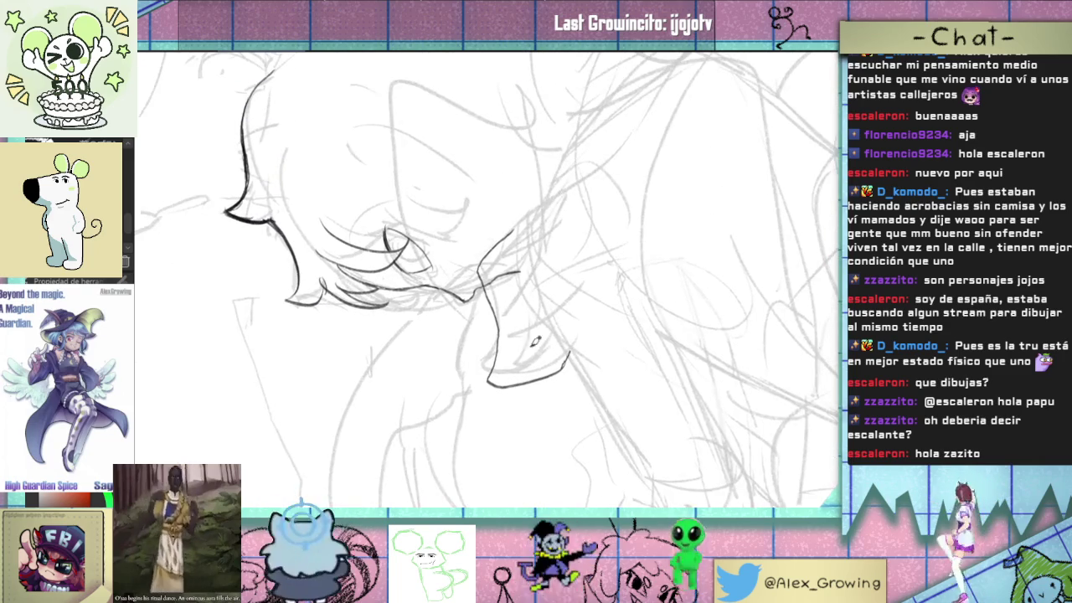
{"action": "key", "text": "ctrl+z"}
{"action": "left_click_drag", "start_coordinate": [513, 367], "coordinate": [607, 281]}
{"action": "key", "text": "ctrl+z"}
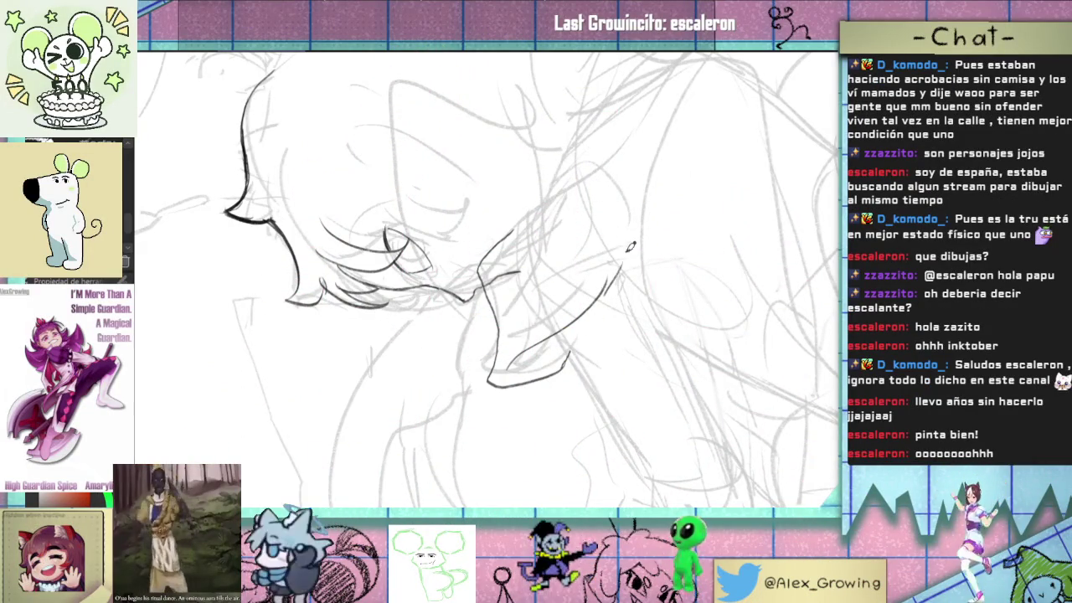
- Rotate the view clockwise and lengthen the curved stroke upward
{"action": "key", "text": "6"}
{"action": "left_click_drag", "start_coordinate": [626, 299], "coordinate": [635, 287]}
{"action": "mouse_move", "coordinate": [632, 233]}
{"action": "left_mouse_down"}
{"action": "mouse_move", "coordinate": [606, 377]}
{"action": "mouse_move", "coordinate": [641, 343]}
{"action": "left_mouse_up"}
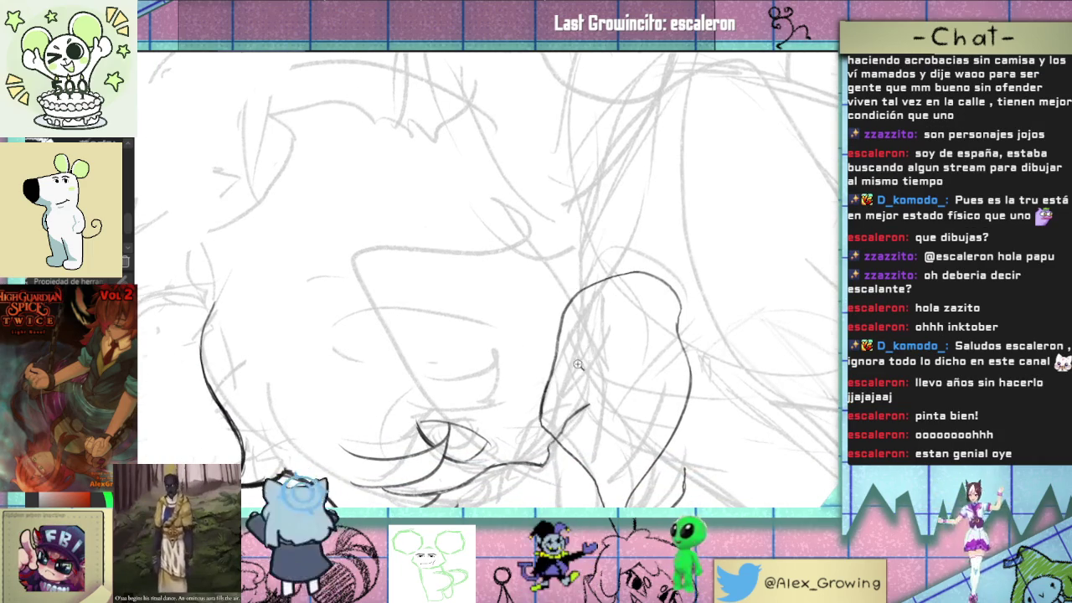
- Zoom around the lip sketch, then bring up the issue 10 cover reference image
{"action": "scroll", "coordinate": [588, 353], "scroll_direction": "down", "scroll_amount": 3}
{"action": "scroll", "coordinate": [570, 356], "scroll_direction": "up", "scroll_amount": 3}
{"action": "scroll", "coordinate": [553, 360], "scroll_direction": "up", "scroll_amount": 3}
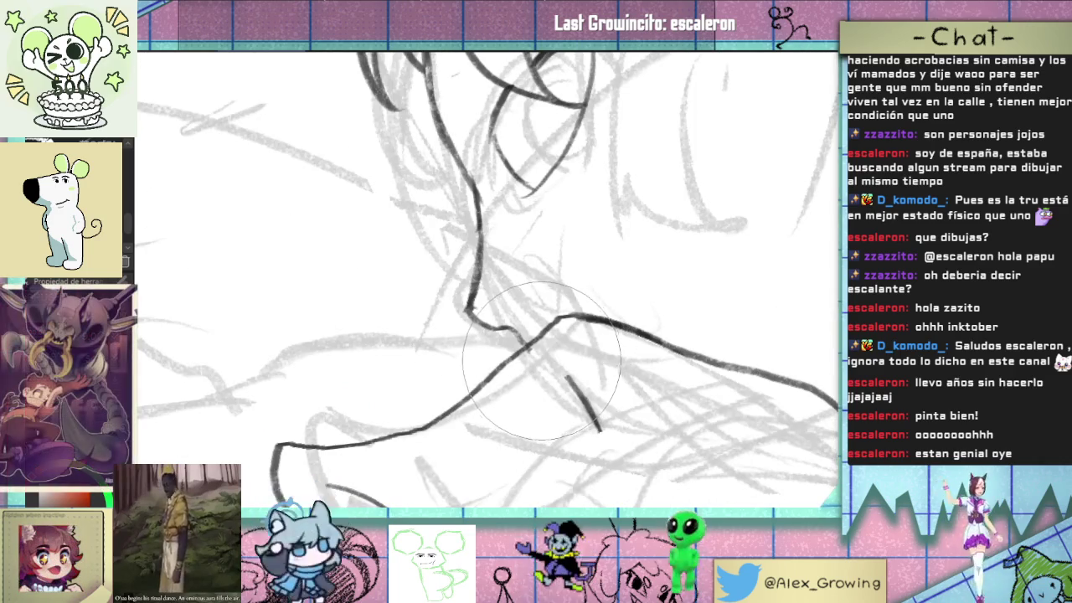
{"action": "scroll", "coordinate": [631, 354], "scroll_direction": "down", "scroll_amount": 5}
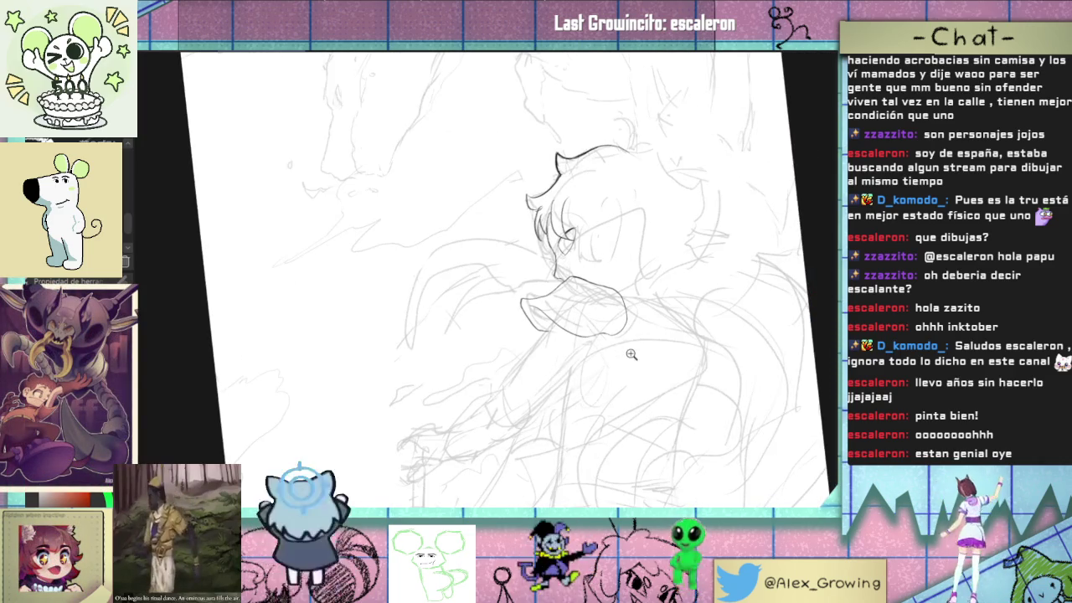
{"action": "scroll", "coordinate": [631, 355], "scroll_direction": "up", "scroll_amount": 3}
{"action": "scroll", "coordinate": [603, 350], "scroll_direction": "up", "scroll_amount": 2}
{"action": "scroll", "coordinate": [578, 347], "scroll_direction": "up", "scroll_amount": 2}
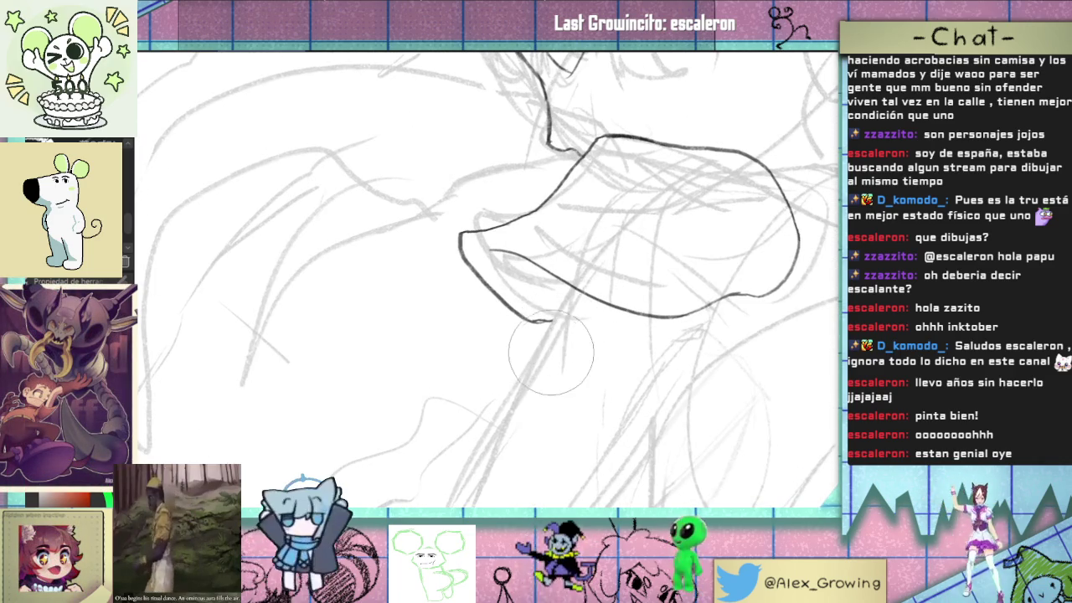
{"action": "scroll", "coordinate": [572, 319], "scroll_direction": "down", "scroll_amount": 2}
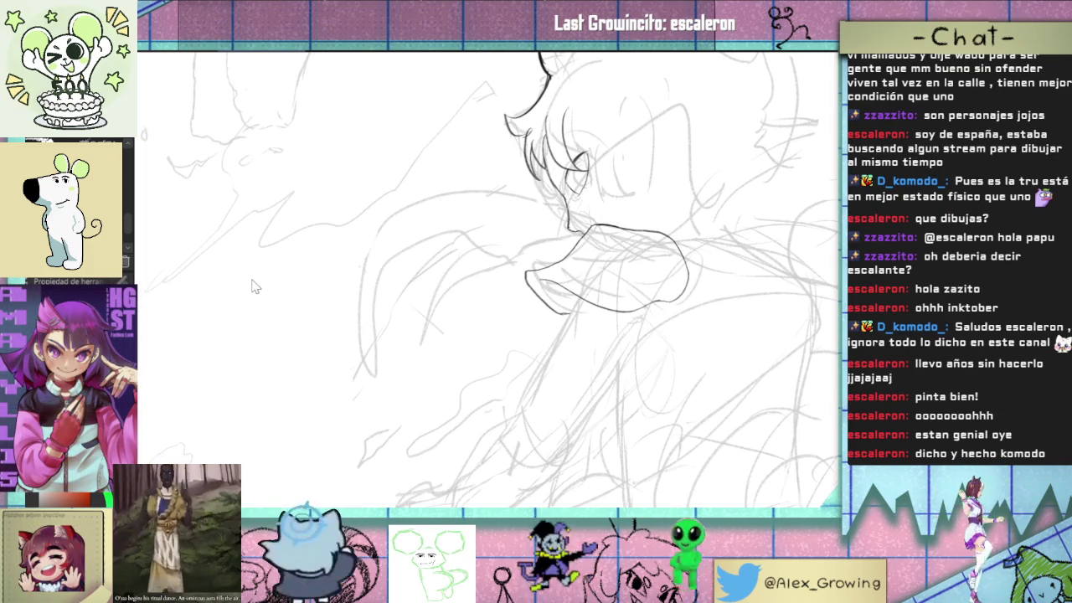
{"action": "key", "text": "alt+Tab"}
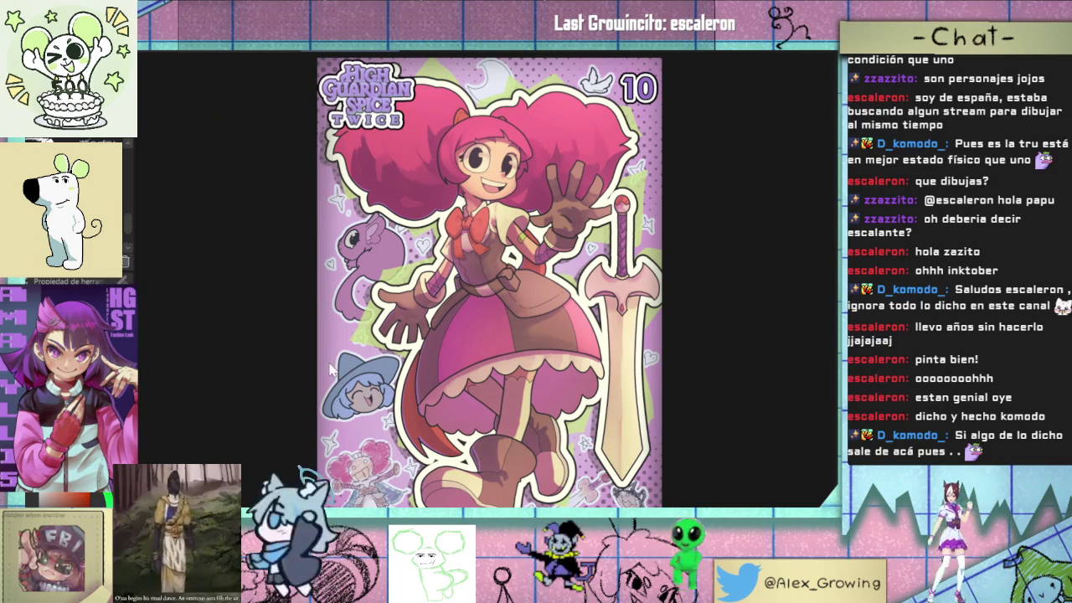
- Browse the Day 17 and Day 18 reference covers, then close the viewer back to the sketch
{"action": "key", "text": "Right"}
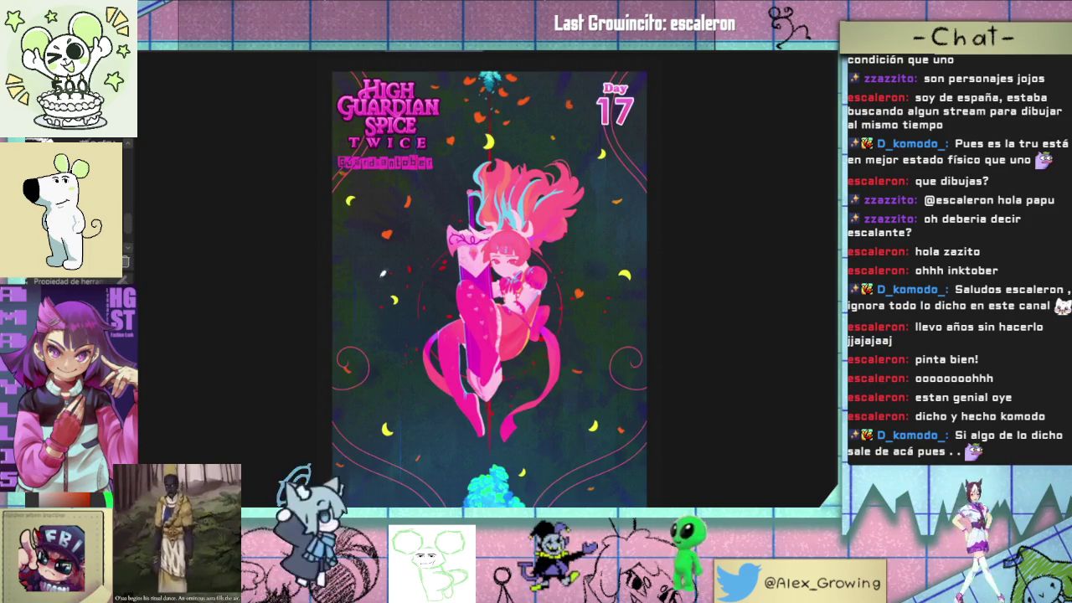
{"action": "scroll", "coordinate": [370, 290], "scroll_direction": "up", "scroll_amount": 2}
{"action": "scroll", "coordinate": [435, 281], "scroll_direction": "up", "scroll_amount": 2}
{"action": "scroll", "coordinate": [541, 268], "scroll_direction": "up", "scroll_amount": 3}
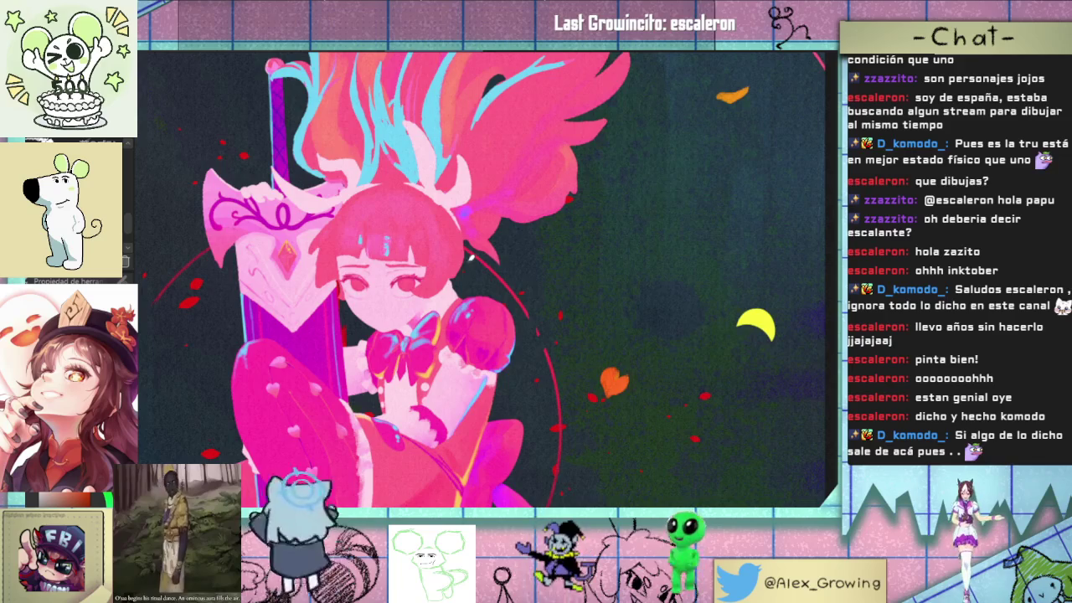
{"action": "scroll", "coordinate": [488, 281], "scroll_direction": "down", "scroll_amount": 7}
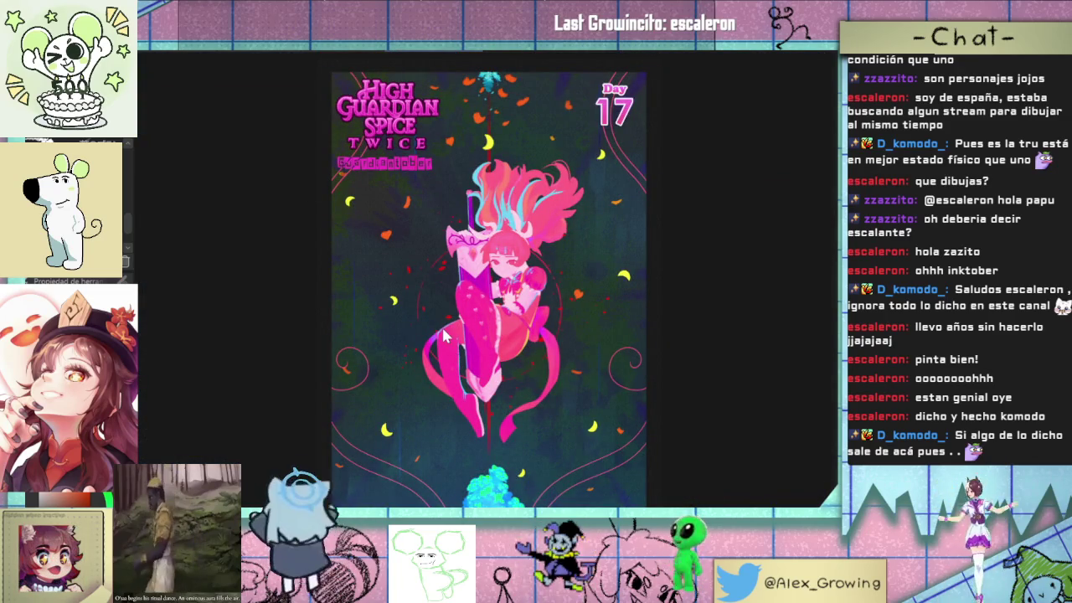
{"action": "key", "text": "Right"}
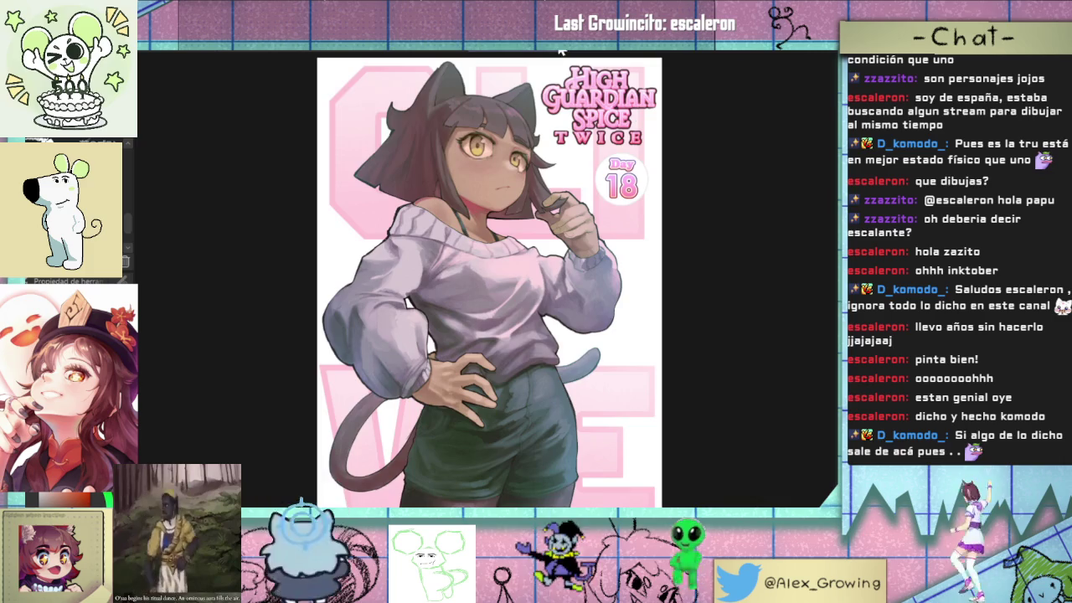
{"action": "key", "text": "Left"}
{"action": "key", "text": "Escape"}
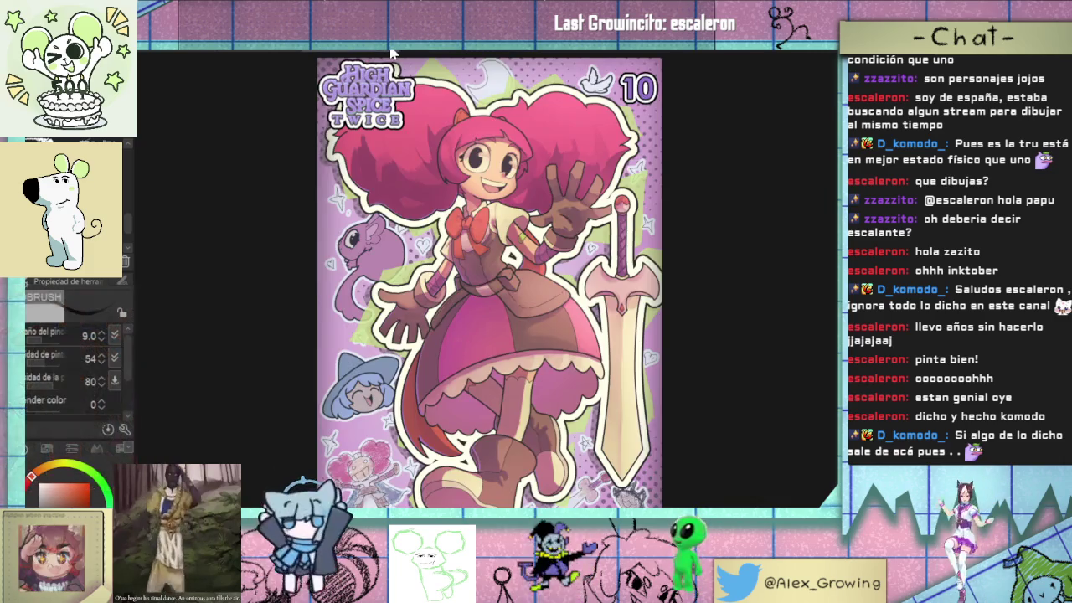
{"action": "key", "text": "Escape"}
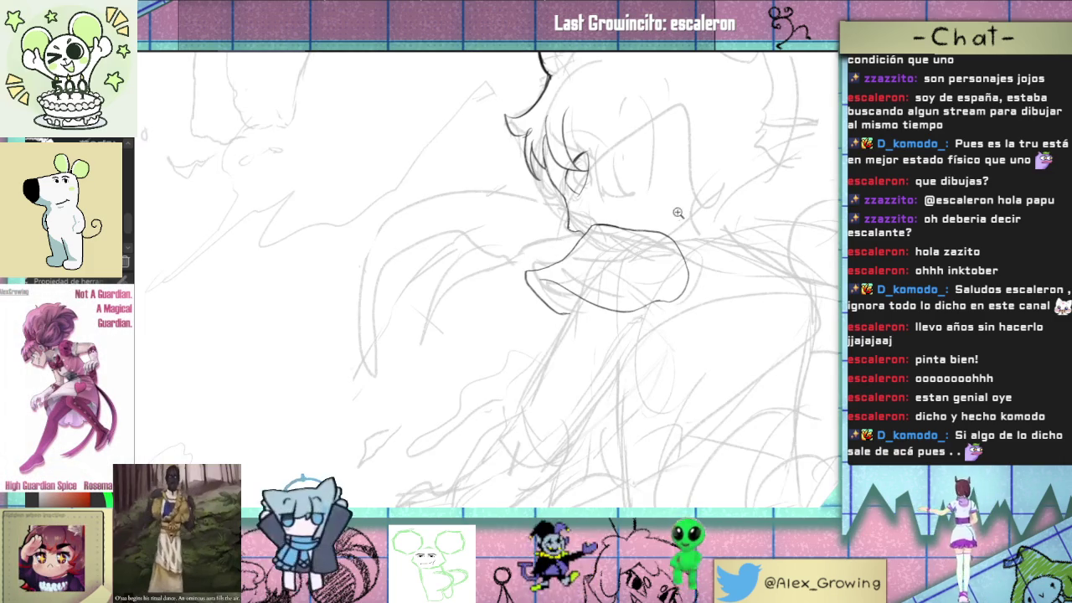
- Ink the curved line under the mouth, redrawing it to start higher
{"action": "scroll", "coordinate": [636, 259], "scroll_direction": "up", "scroll_amount": 3}
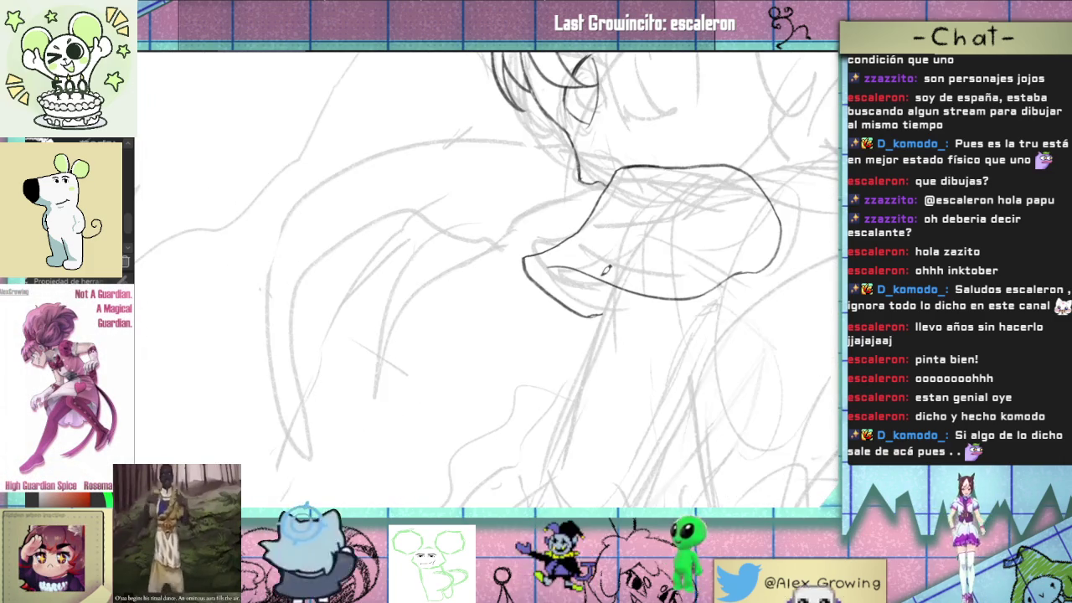
{"action": "left_click_drag", "start_coordinate": [588, 276], "coordinate": [605, 322]}
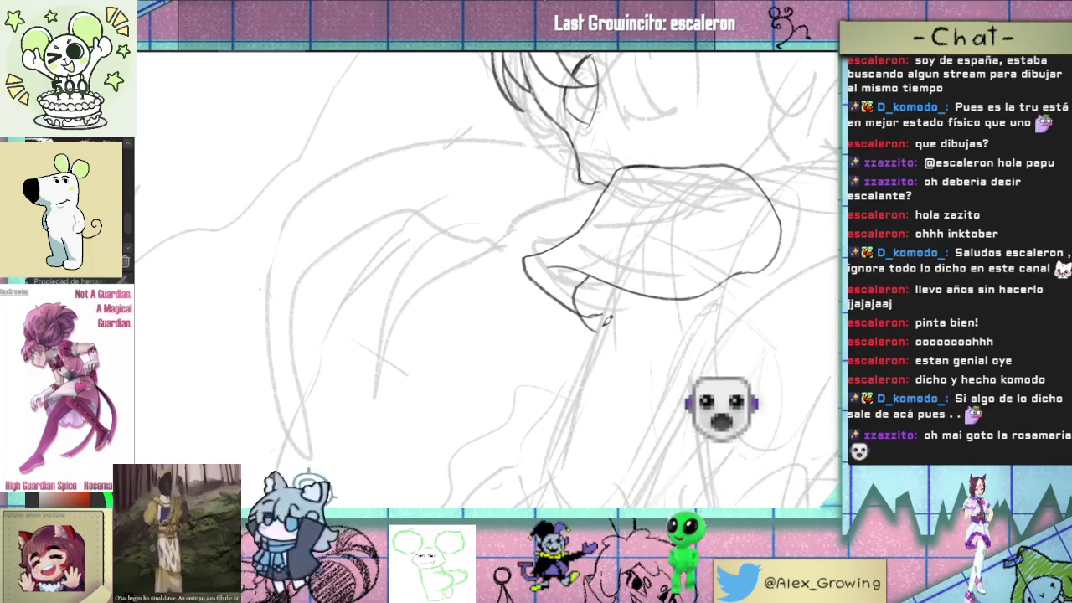
{"action": "key", "text": "ctrl+z"}
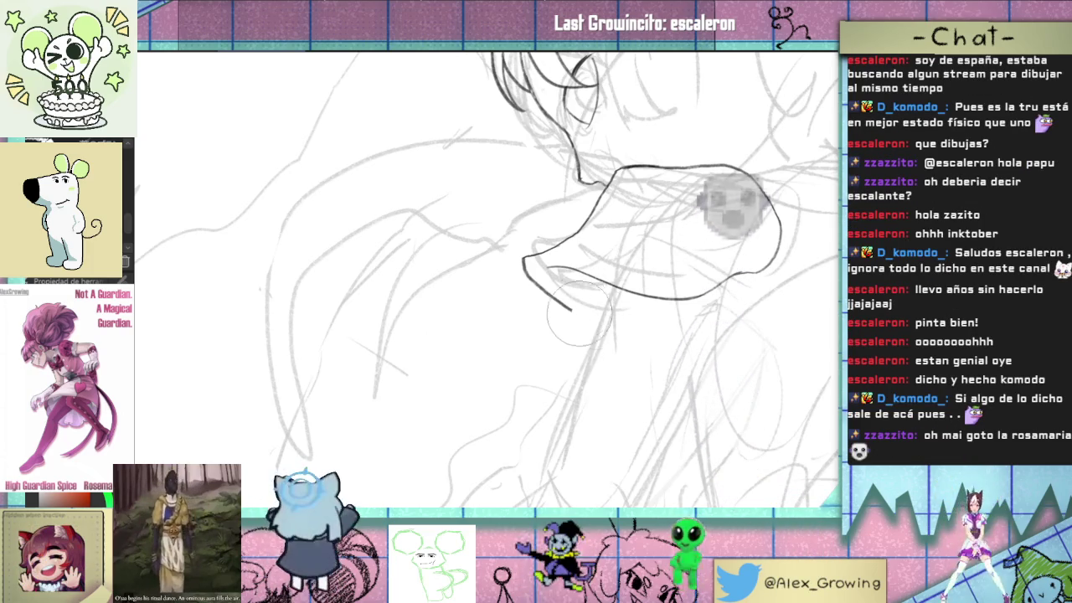
{"action": "left_click_drag", "start_coordinate": [576, 311], "coordinate": [591, 330]}
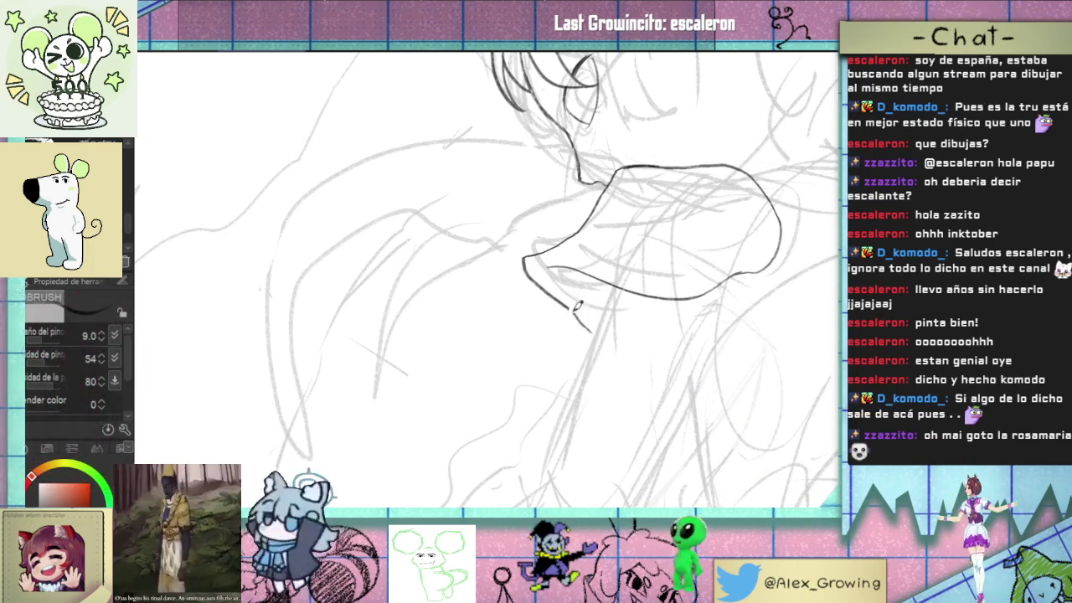
{"action": "left_click_drag", "start_coordinate": [578, 275], "coordinate": [602, 323]}
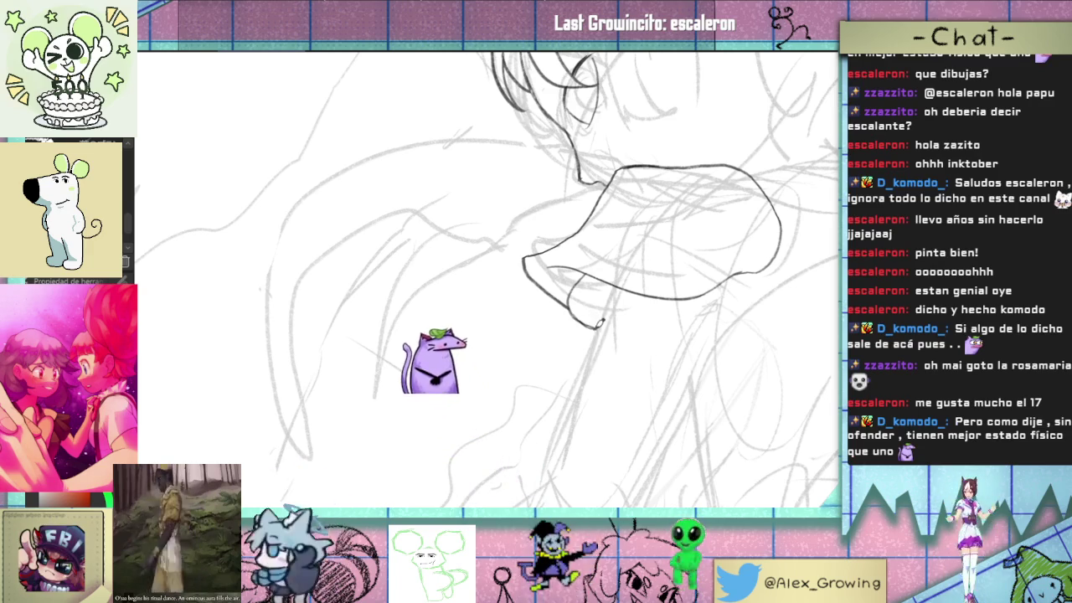
{"action": "left_click_drag", "start_coordinate": [590, 266], "coordinate": [597, 329]}
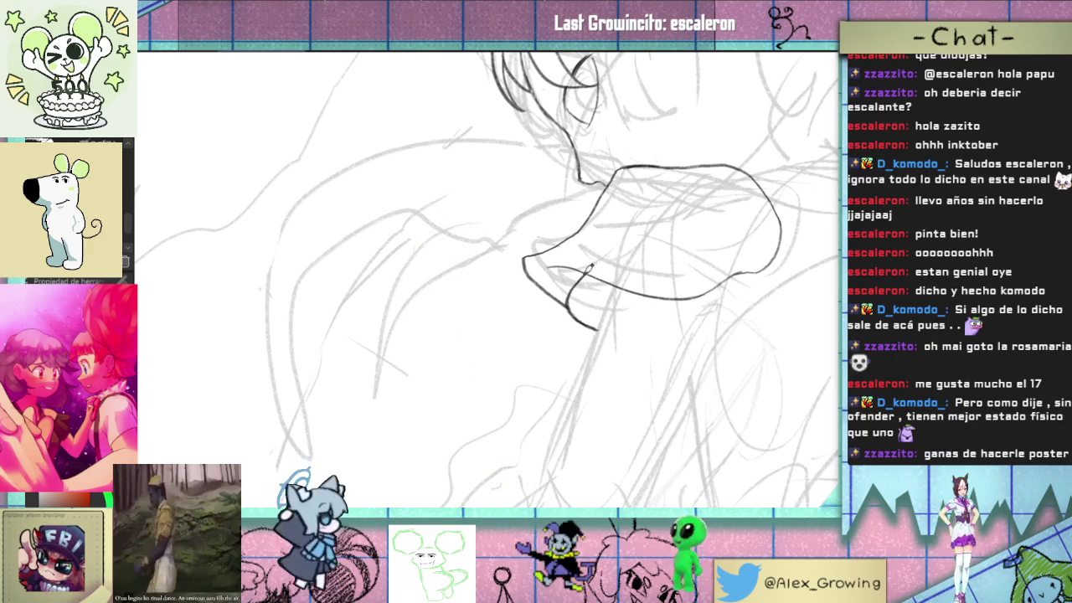
{"action": "scroll", "coordinate": [584, 281], "scroll_direction": "down", "scroll_amount": 5}
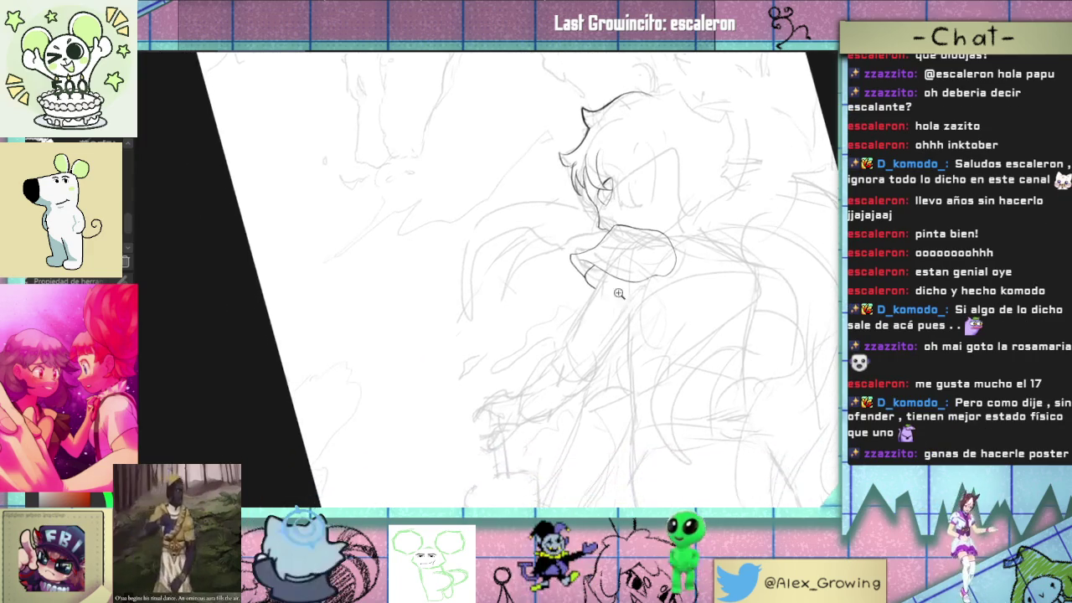
- Ink the long neck and collar line running down-left, redrawn from higher up
{"action": "left_click_drag", "start_coordinate": [597, 289], "coordinate": [582, 328]}
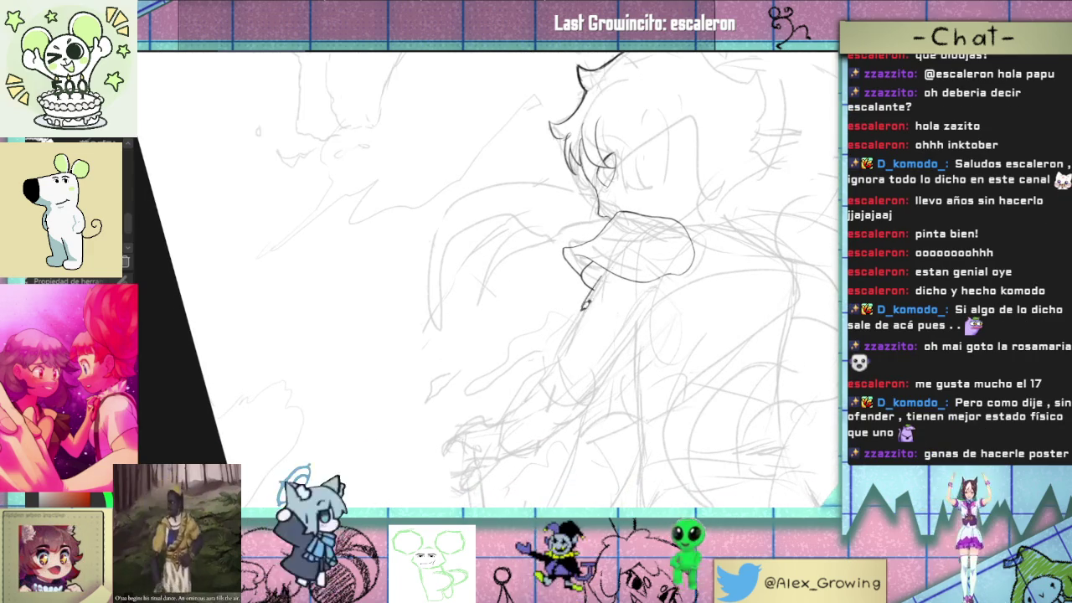
{"action": "left_click_drag", "start_coordinate": [597, 283], "coordinate": [557, 350]}
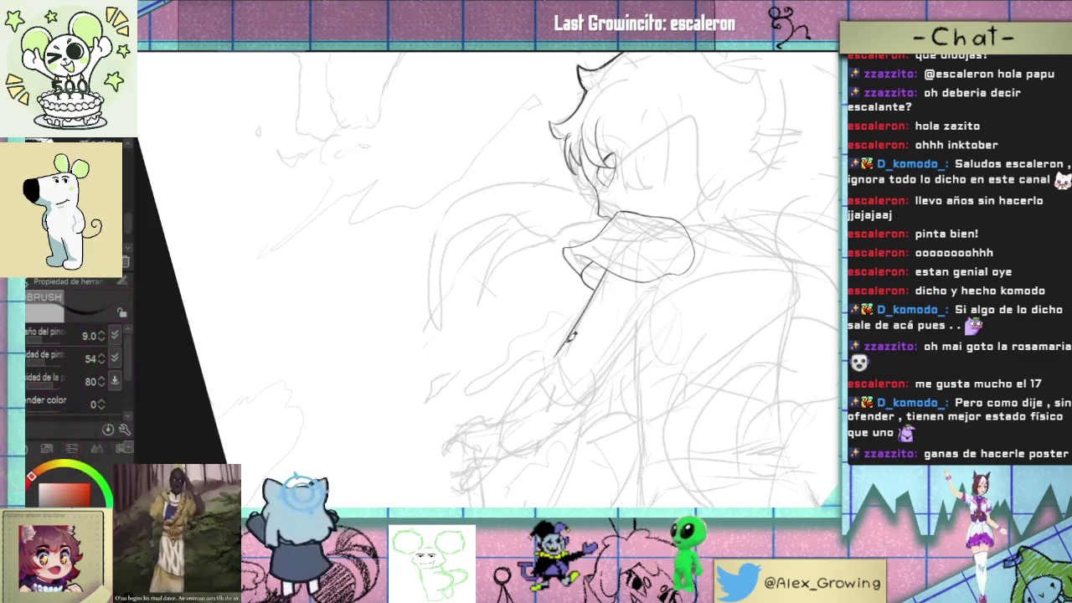
{"action": "left_click_drag", "start_coordinate": [615, 287], "coordinate": [624, 290]}
{"action": "scroll", "coordinate": [624, 290], "scroll_direction": "up", "scroll_amount": 1}
{"action": "scroll", "coordinate": [615, 292], "scroll_direction": "up", "scroll_amount": 1}
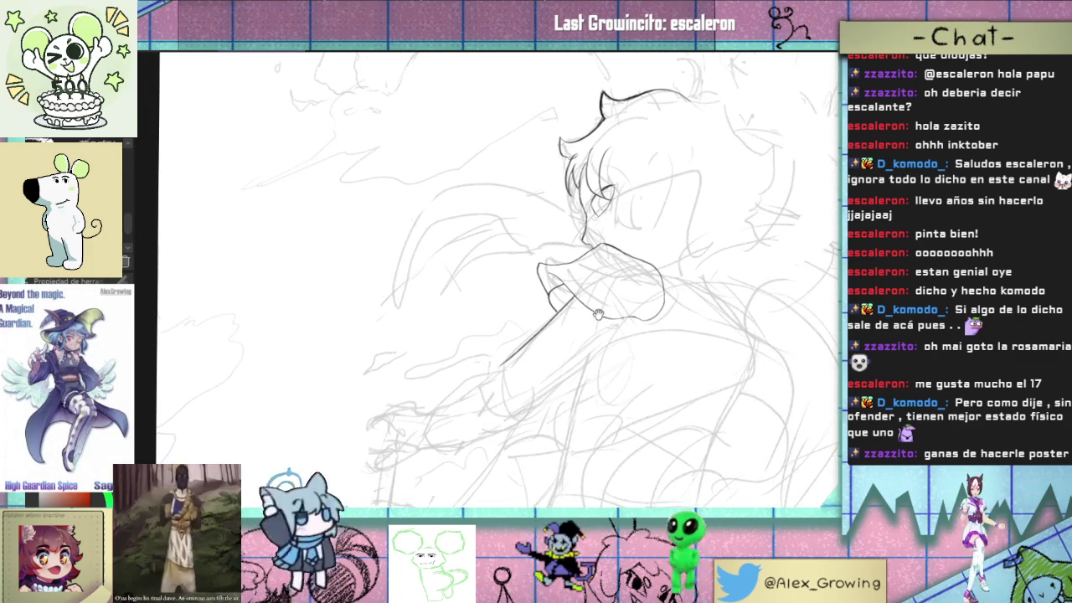
{"action": "scroll", "coordinate": [607, 293], "scroll_direction": "up", "scroll_amount": 1}
{"action": "scroll", "coordinate": [600, 294], "scroll_direction": "up", "scroll_amount": 1}
{"action": "key", "text": "ctrl+z"}
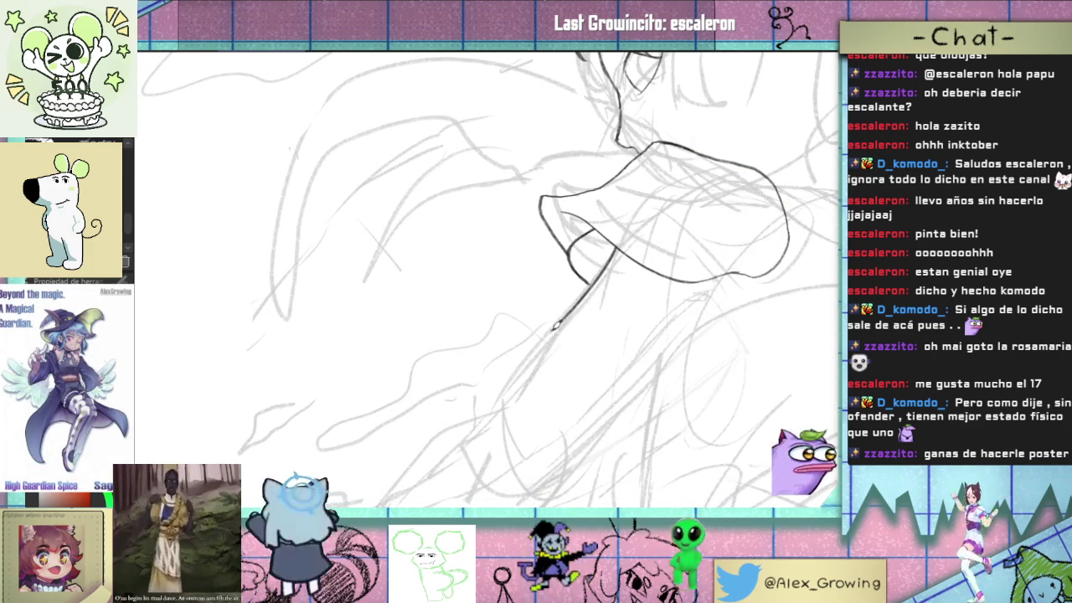
{"action": "key", "text": "ctrl+z"}
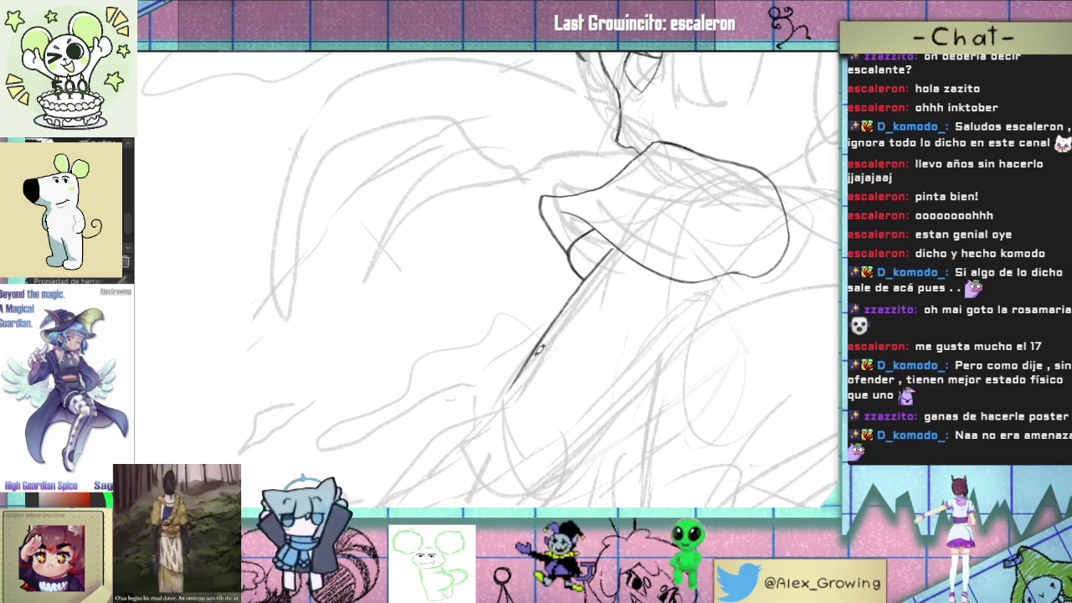
{"action": "left_click_drag", "start_coordinate": [597, 266], "coordinate": [509, 387]}
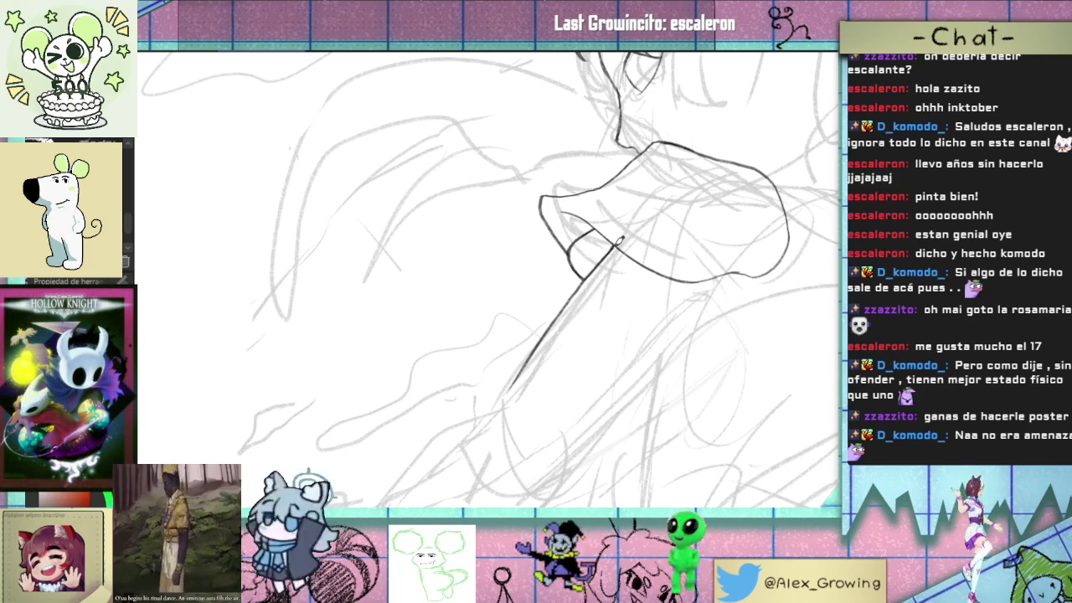
{"action": "scroll", "coordinate": [606, 281], "scroll_direction": "down", "scroll_amount": 2}
{"action": "left_click_drag", "start_coordinate": [545, 342], "coordinate": [567, 329]}
{"action": "scroll", "coordinate": [593, 321], "scroll_direction": "up", "scroll_amount": 2}
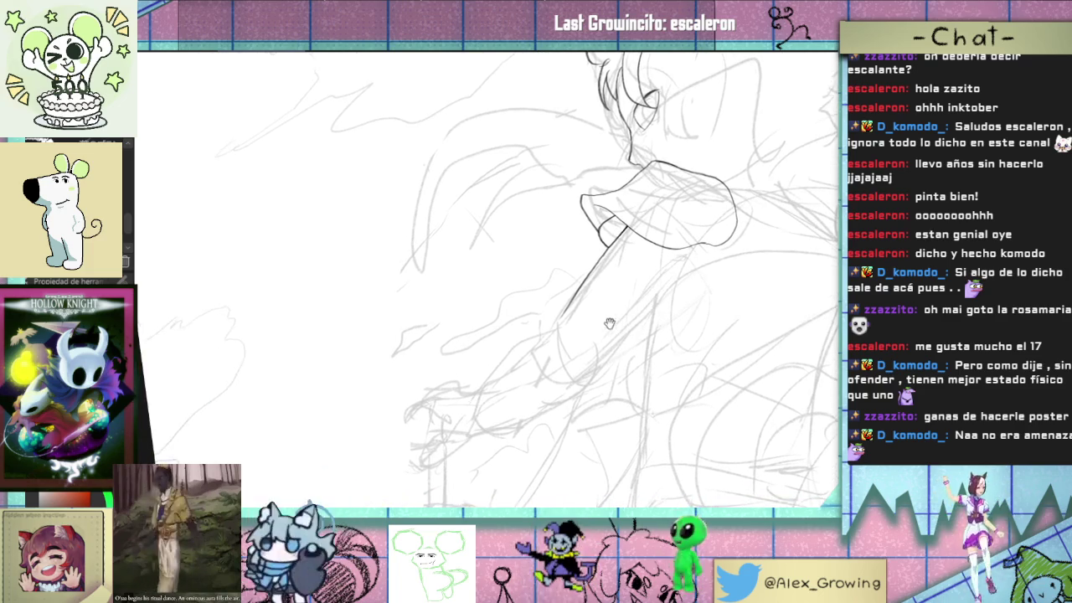
- Extend the collar line with a new curve rising from its end
{"action": "scroll", "coordinate": [578, 317], "scroll_direction": "up", "scroll_amount": 2}
{"action": "scroll", "coordinate": [548, 330], "scroll_direction": "down", "scroll_amount": 2}
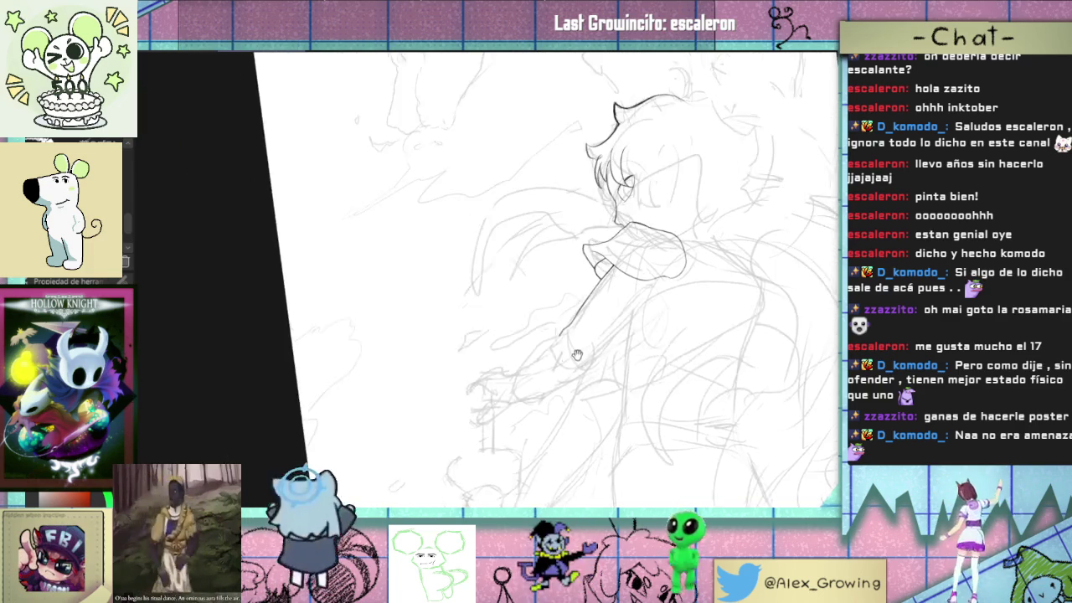
{"action": "left_click_drag", "start_coordinate": [548, 330], "coordinate": [523, 362]}
{"action": "scroll", "coordinate": [576, 333], "scroll_direction": "up", "scroll_amount": 2}
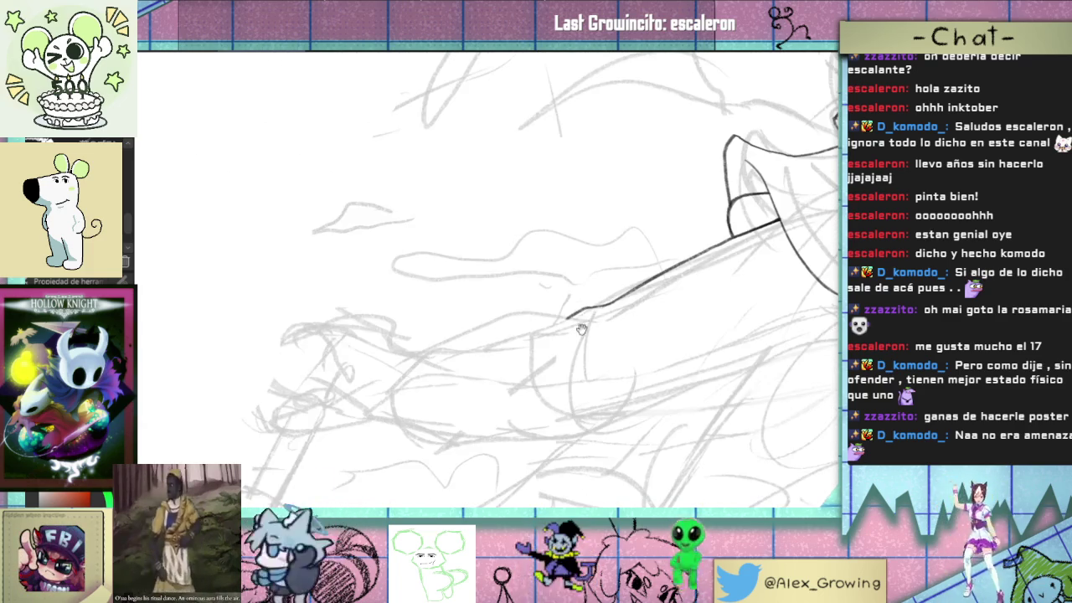
{"action": "mouse_move", "coordinate": [602, 299]}
{"action": "left_mouse_down"}
{"action": "mouse_move", "coordinate": [576, 401]}
{"action": "mouse_move", "coordinate": [650, 325]}
{"action": "left_mouse_up"}
{"action": "scroll", "coordinate": [586, 377], "scroll_direction": "down", "scroll_amount": 2}
{"action": "scroll", "coordinate": [650, 325], "scroll_direction": "up", "scroll_amount": 2}
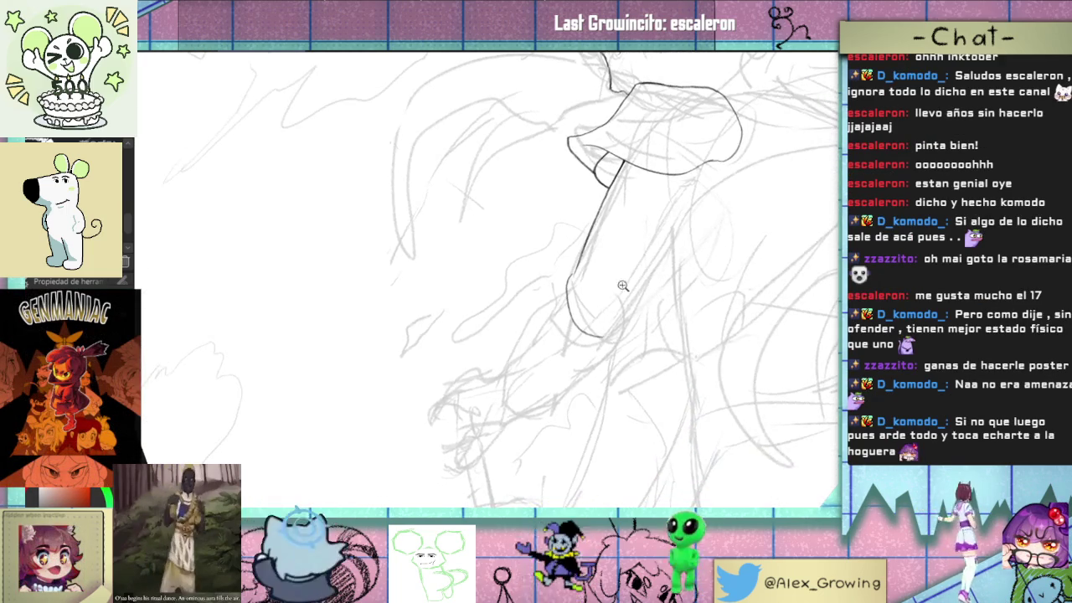
{"action": "left_click_drag", "start_coordinate": [604, 352], "coordinate": [643, 319]}
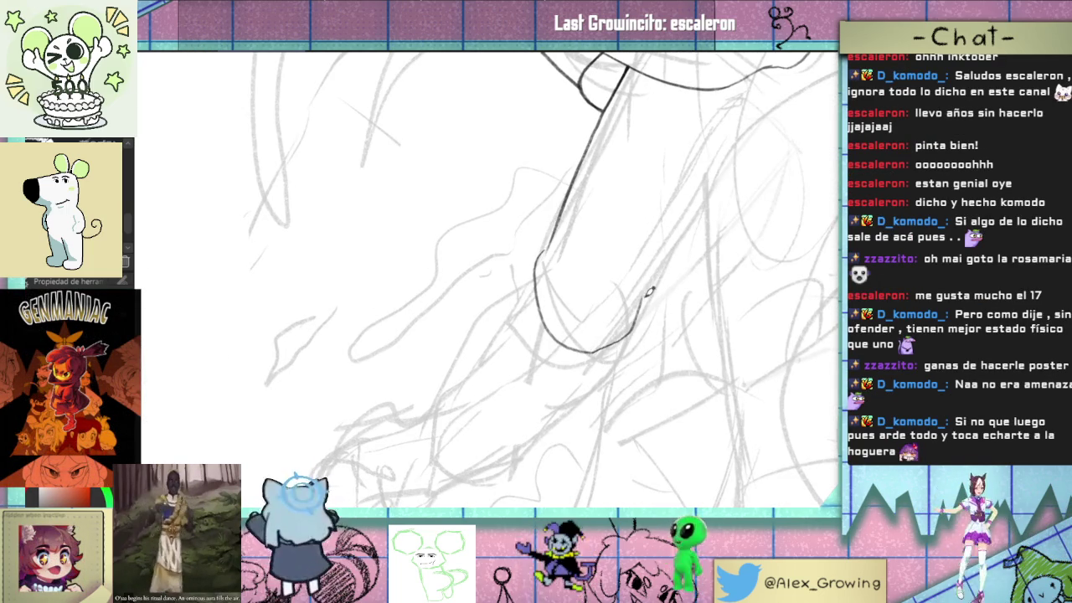
- Ink a darker line along the sleeve edge
{"action": "scroll", "coordinate": [637, 310], "scroll_direction": "up", "scroll_amount": 1}
{"action": "scroll", "coordinate": [614, 343], "scroll_direction": "up", "scroll_amount": 1}
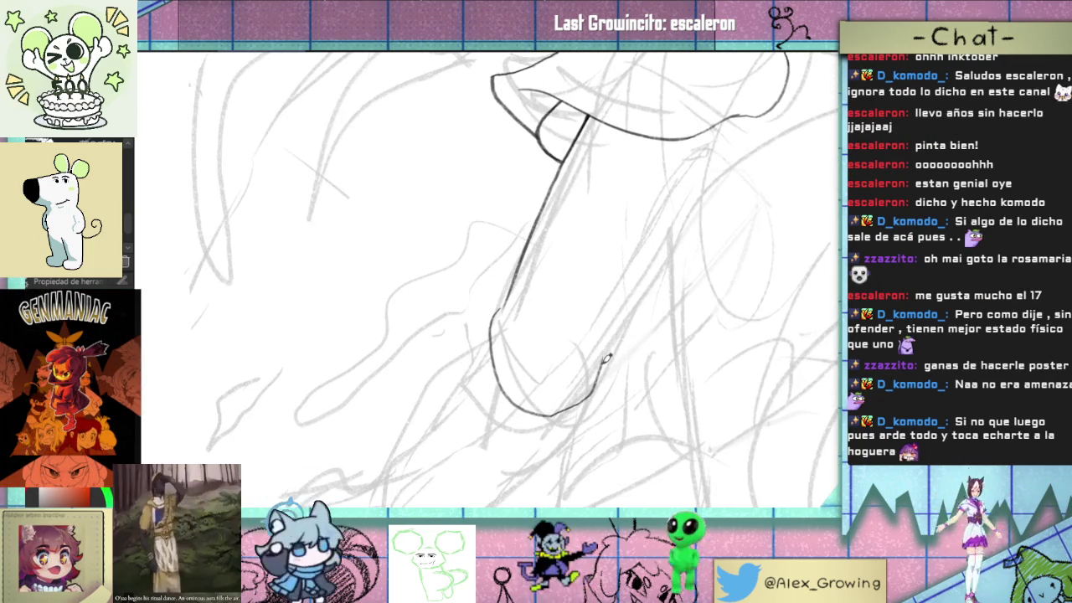
{"action": "scroll", "coordinate": [602, 360], "scroll_direction": "down", "scroll_amount": 2}
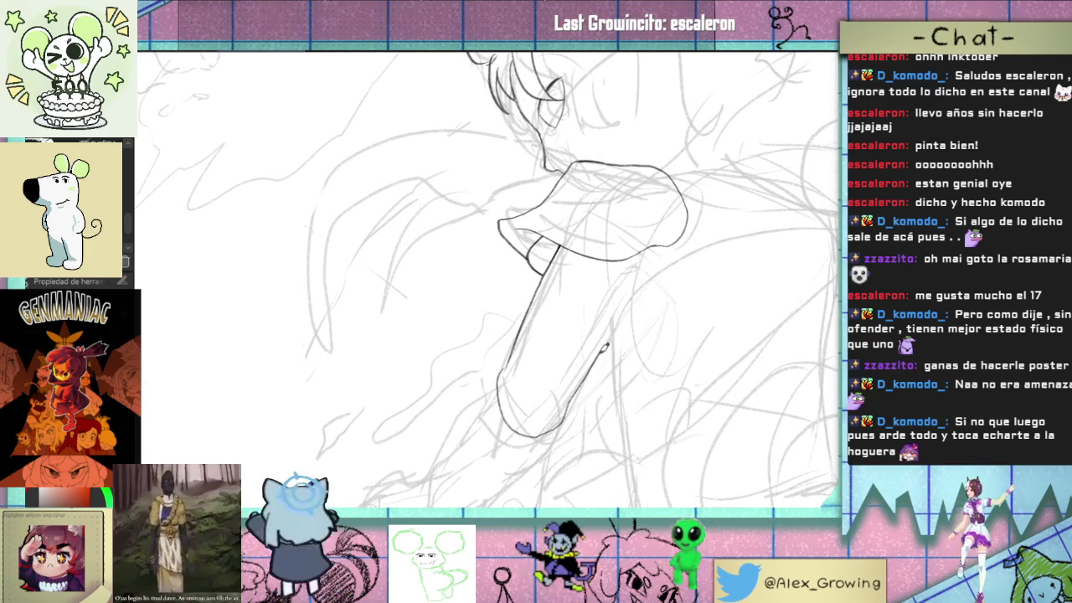
{"action": "scroll", "coordinate": [649, 292], "scroll_direction": "down", "scroll_amount": 2}
{"action": "scroll", "coordinate": [649, 292], "scroll_direction": "down", "scroll_amount": 1}
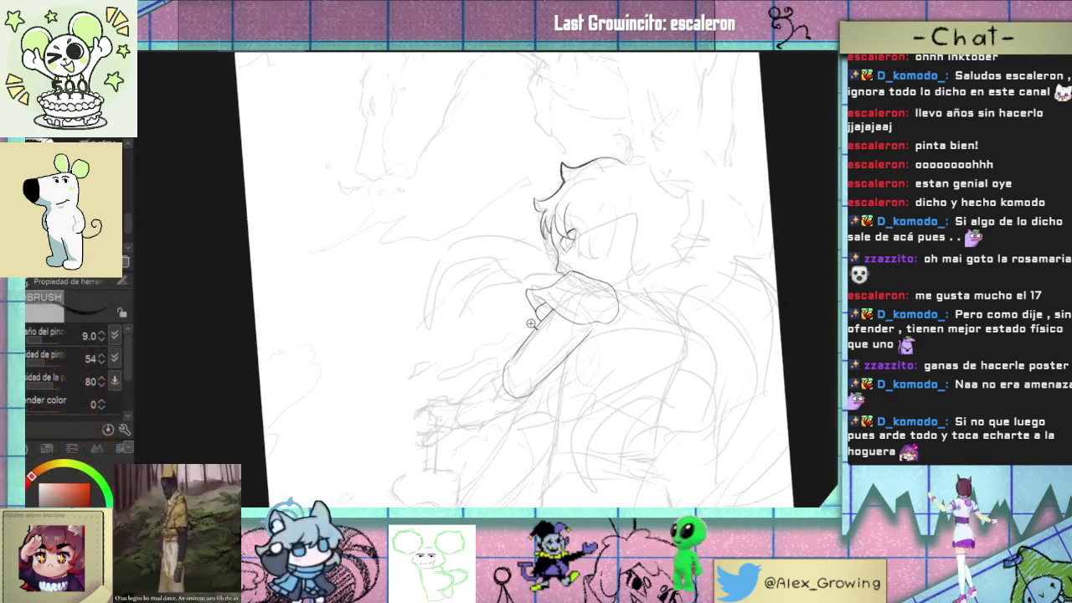
{"action": "scroll", "coordinate": [649, 292], "scroll_direction": "up", "scroll_amount": 2}
{"action": "scroll", "coordinate": [649, 291], "scroll_direction": "up", "scroll_amount": 1}
{"action": "left_click_drag", "start_coordinate": [590, 304], "coordinate": [517, 408]}
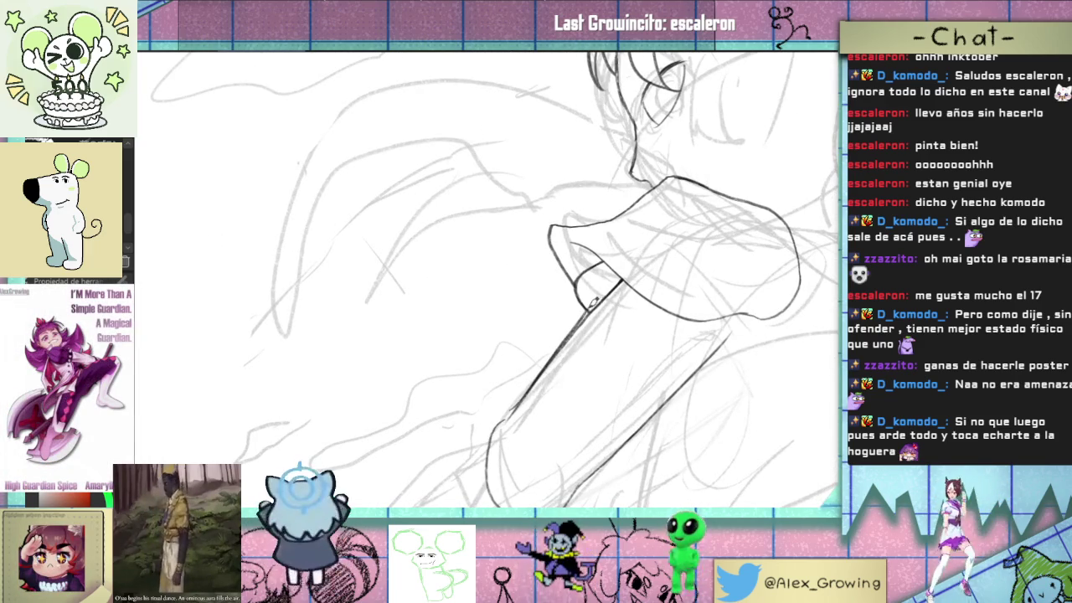
{"action": "mouse_move", "coordinate": [569, 340]}
{"action": "left_mouse_down"}
{"action": "mouse_move", "coordinate": [516, 405]}
{"action": "mouse_move", "coordinate": [563, 352]}
{"action": "left_mouse_up"}
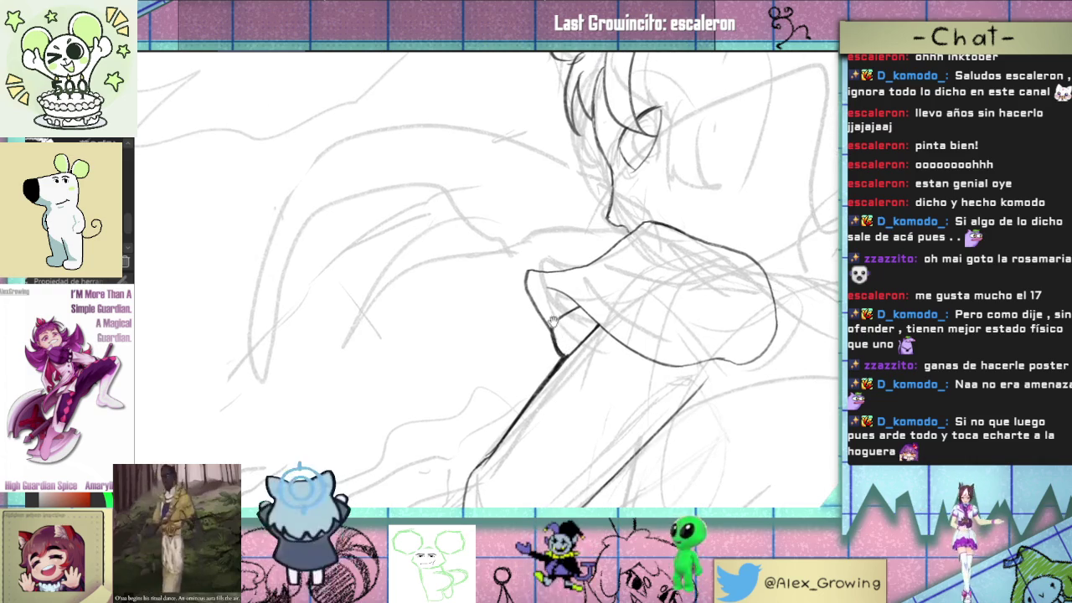
- Rotate the sleeve upright and redraw the lower sleeve curve up its right edge
{"action": "scroll", "coordinate": [551, 323], "scroll_direction": "up", "scroll_amount": 3}
{"action": "mouse_move", "coordinate": [661, 408]}
{"action": "left_mouse_down"}
{"action": "mouse_move", "coordinate": [561, 367]}
{"action": "mouse_move", "coordinate": [670, 293]}
{"action": "mouse_move", "coordinate": [704, 238]}
{"action": "left_mouse_up"}
{"action": "key", "text": "ctrl+z"}
{"action": "left_click_drag", "start_coordinate": [598, 338], "coordinate": [702, 239]}
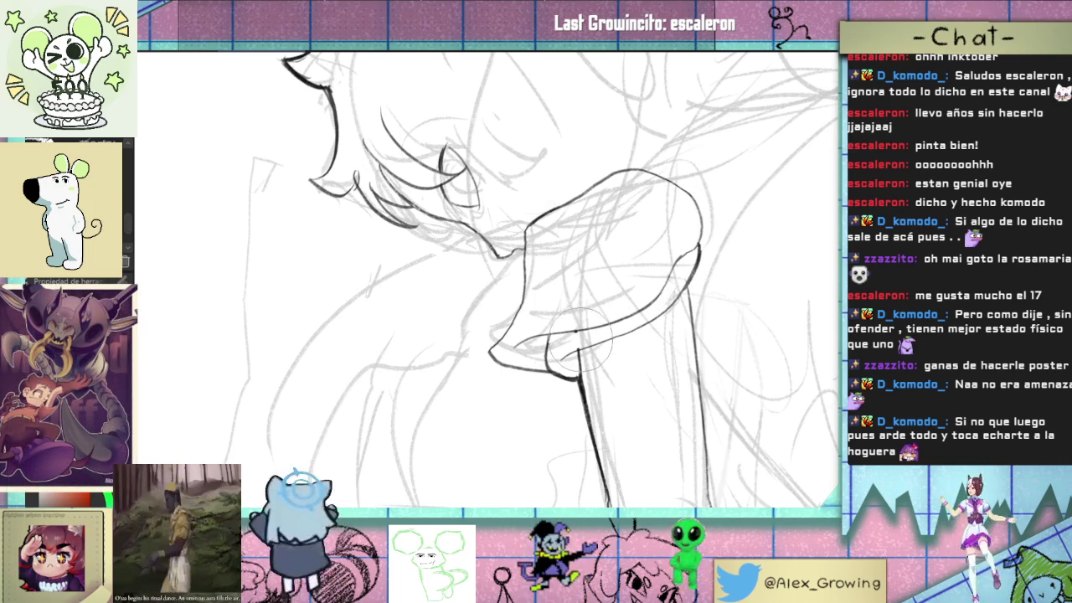
{"action": "scroll", "coordinate": [575, 333], "scroll_direction": "up", "scroll_amount": 1}
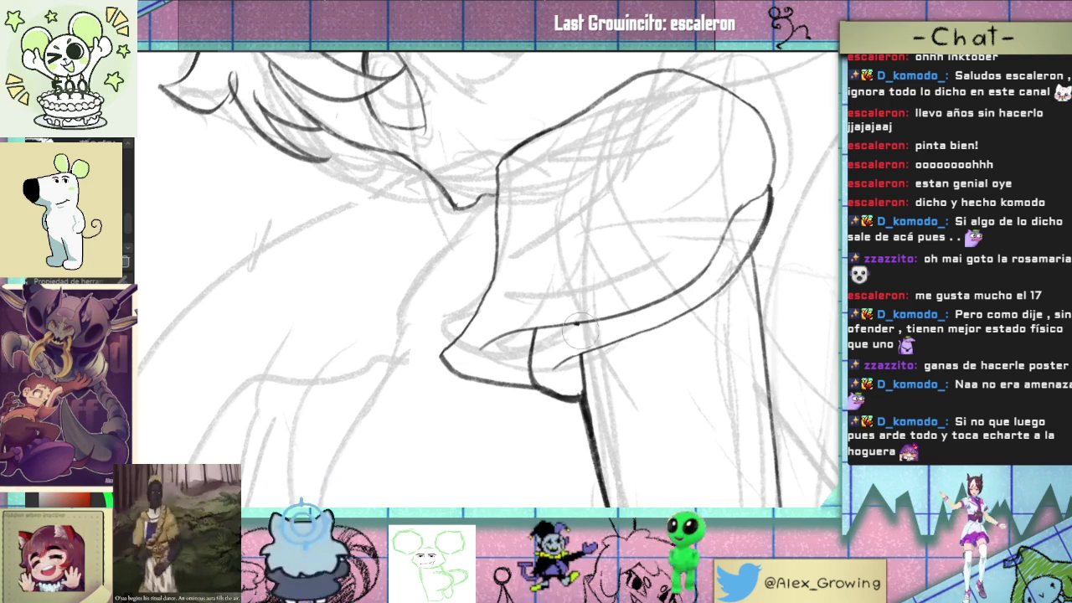
{"action": "left_click_drag", "start_coordinate": [580, 332], "coordinate": [558, 344]}
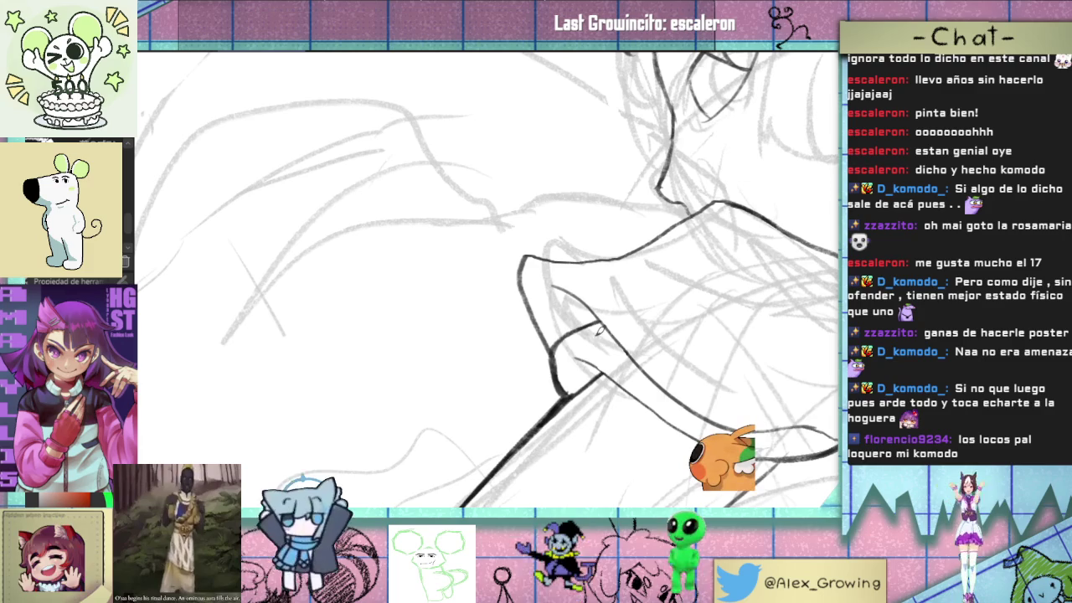
{"action": "left_click_drag", "start_coordinate": [596, 316], "coordinate": [517, 361]}
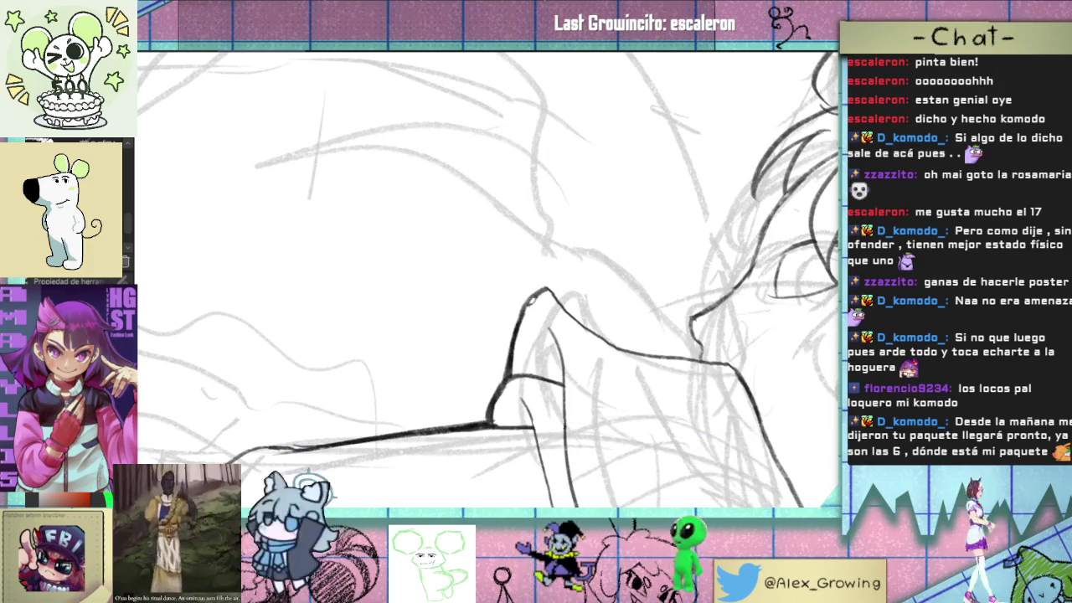
{"action": "scroll", "coordinate": [517, 362], "scroll_direction": "down", "scroll_amount": 3}
{"action": "left_click_drag", "start_coordinate": [516, 361], "coordinate": [563, 277]}
{"action": "scroll", "coordinate": [562, 277], "scroll_direction": "up", "scroll_amount": 5}
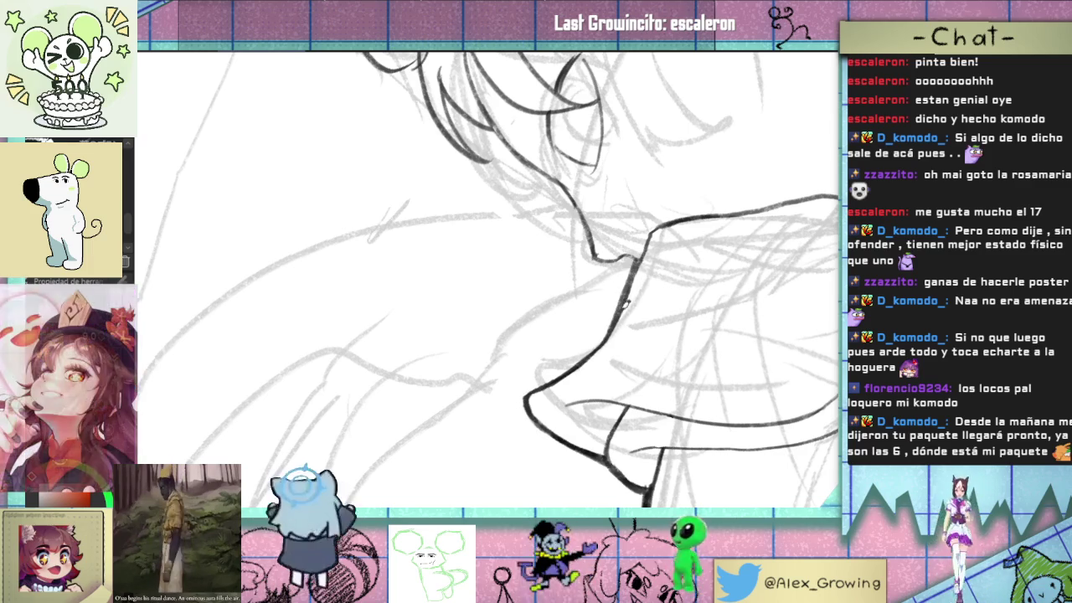
{"action": "left_click_drag", "start_coordinate": [632, 260], "coordinate": [628, 386]}
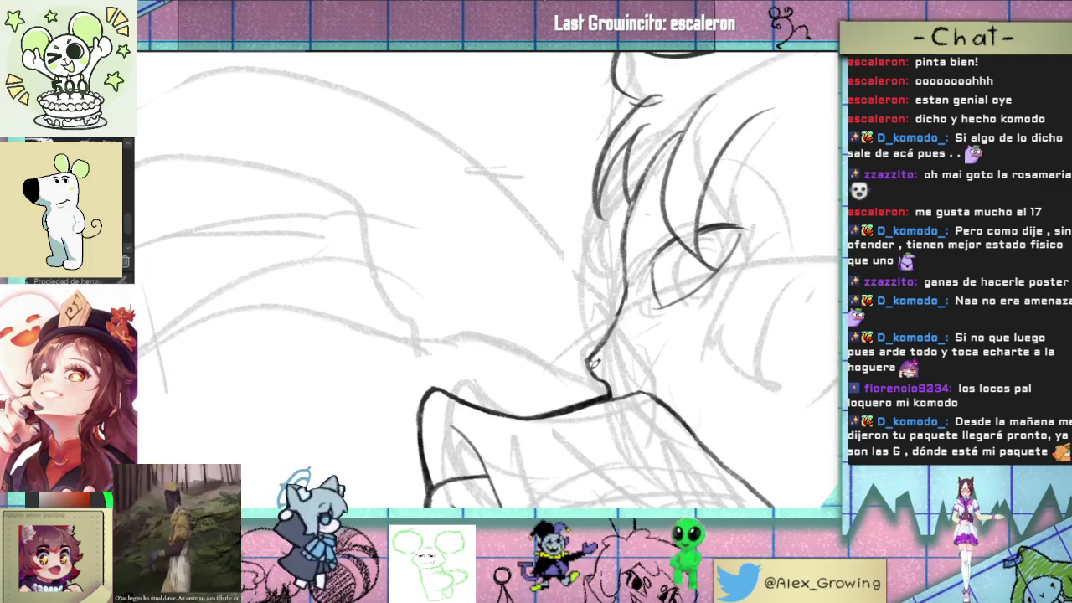
{"action": "left_click_drag", "start_coordinate": [593, 366], "coordinate": [653, 364]}
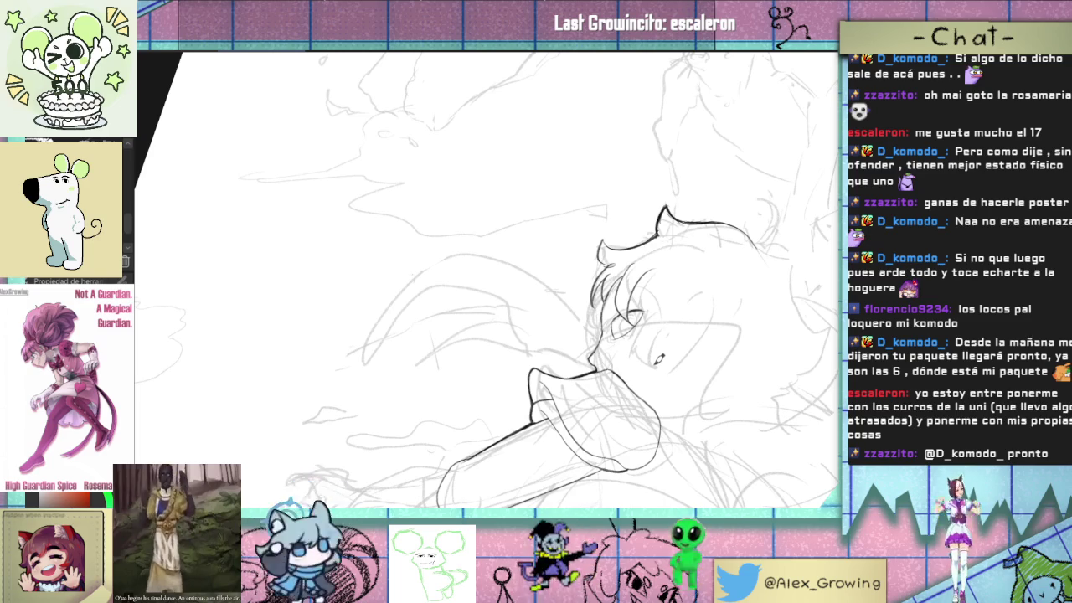
- Reset the canvas rotation to straight and zoom in on the character
{"action": "left_click_drag", "start_coordinate": [728, 259], "coordinate": [709, 246]}
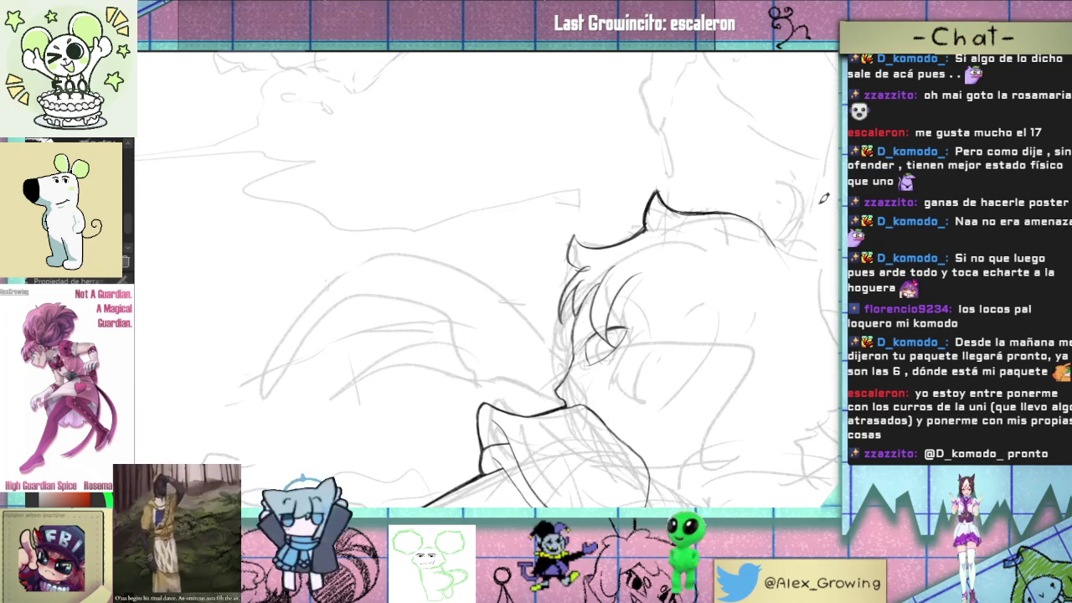
{"action": "scroll", "coordinate": [743, 142], "scroll_direction": "down", "scroll_amount": 2}
{"action": "key", "text": "ctrl+@"}
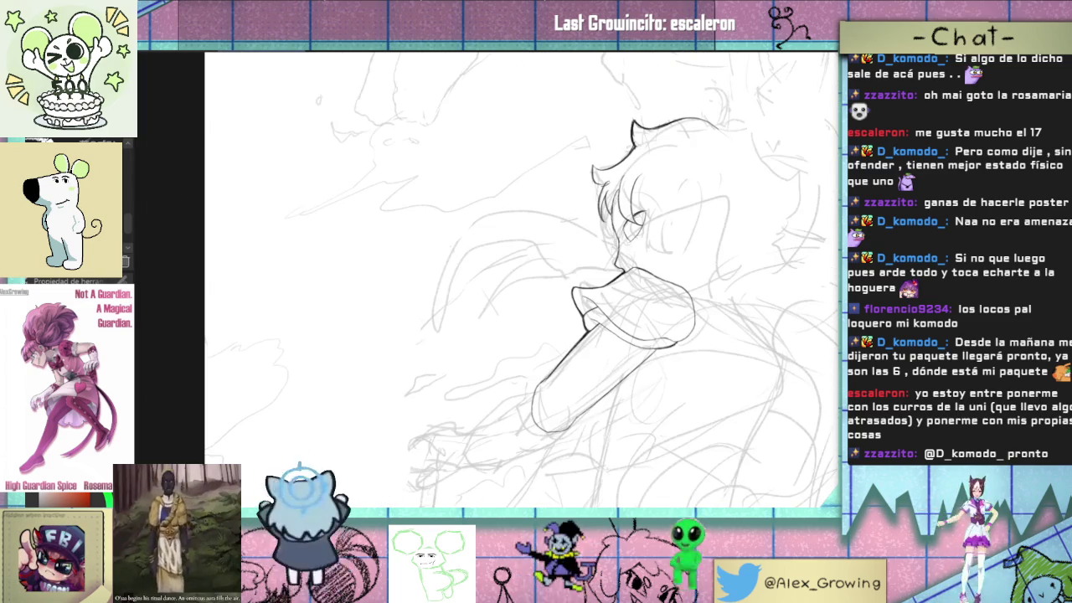
{"action": "scroll", "coordinate": [596, 295], "scroll_direction": "up", "scroll_amount": 2}
{"action": "scroll", "coordinate": [670, 369], "scroll_direction": "up", "scroll_amount": 1}
{"action": "scroll", "coordinate": [672, 367], "scroll_direction": "up", "scroll_amount": 1}
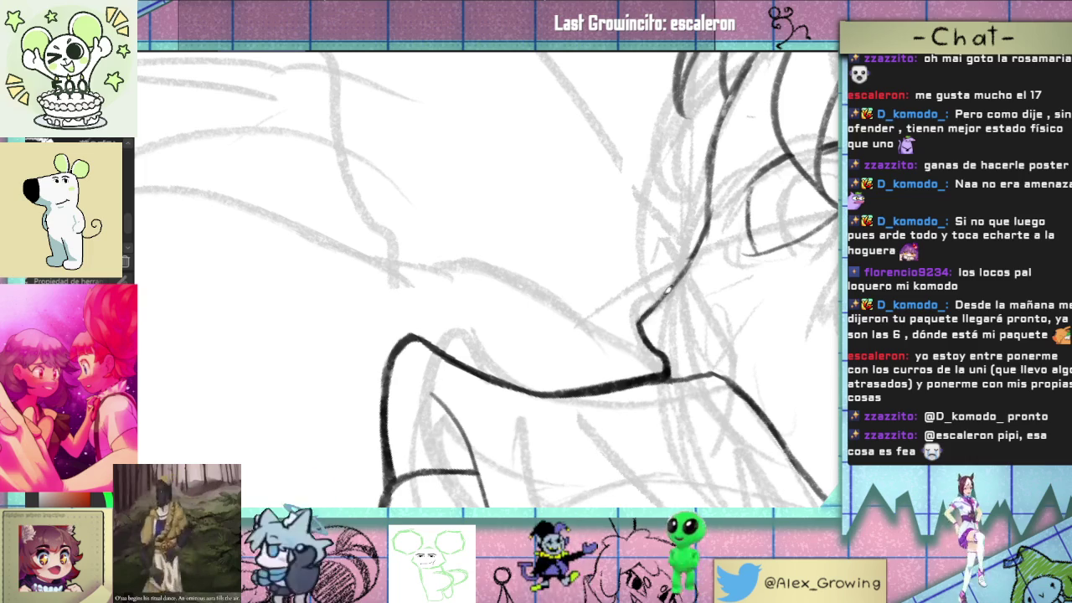
- Frame the face closely and rotate the view so the character sits upright
{"action": "left_click_drag", "start_coordinate": [702, 254], "coordinate": [678, 301]}
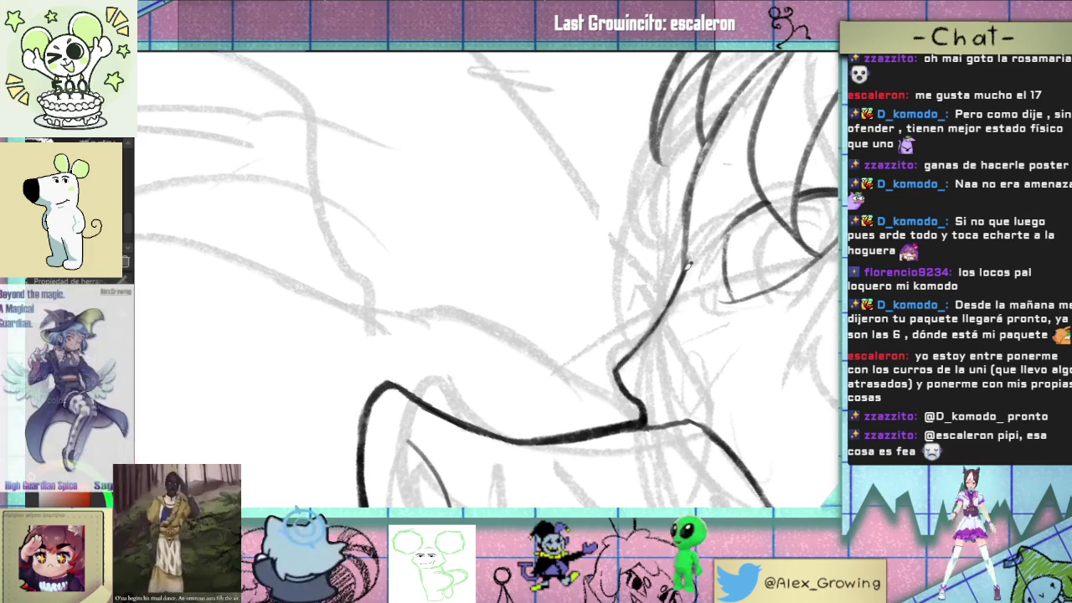
{"action": "left_click_drag", "start_coordinate": [693, 252], "coordinate": [675, 302]}
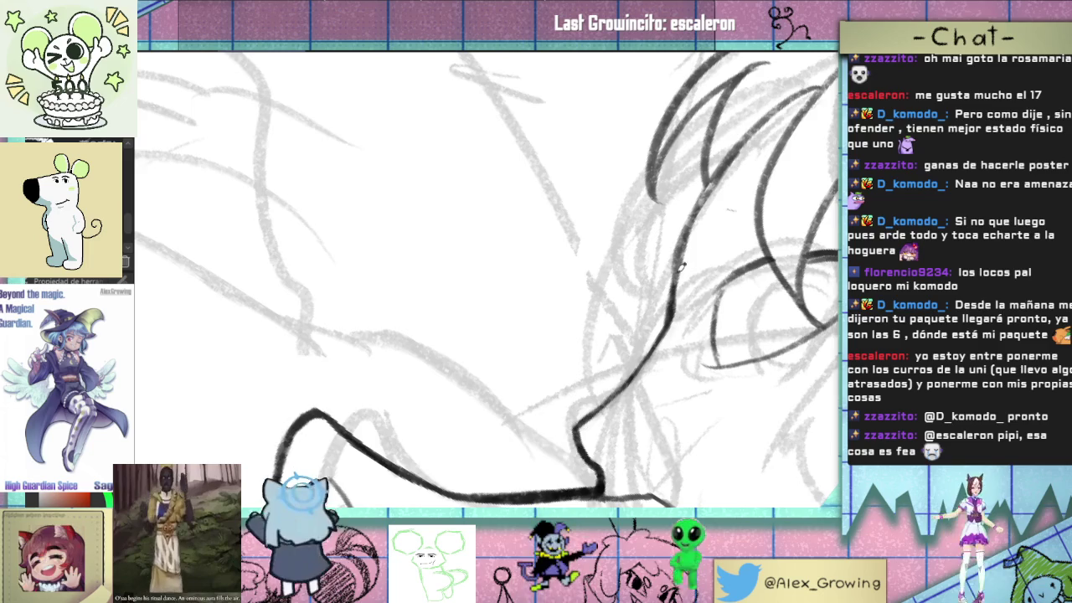
{"action": "left_click_drag", "start_coordinate": [677, 304], "coordinate": [657, 356]}
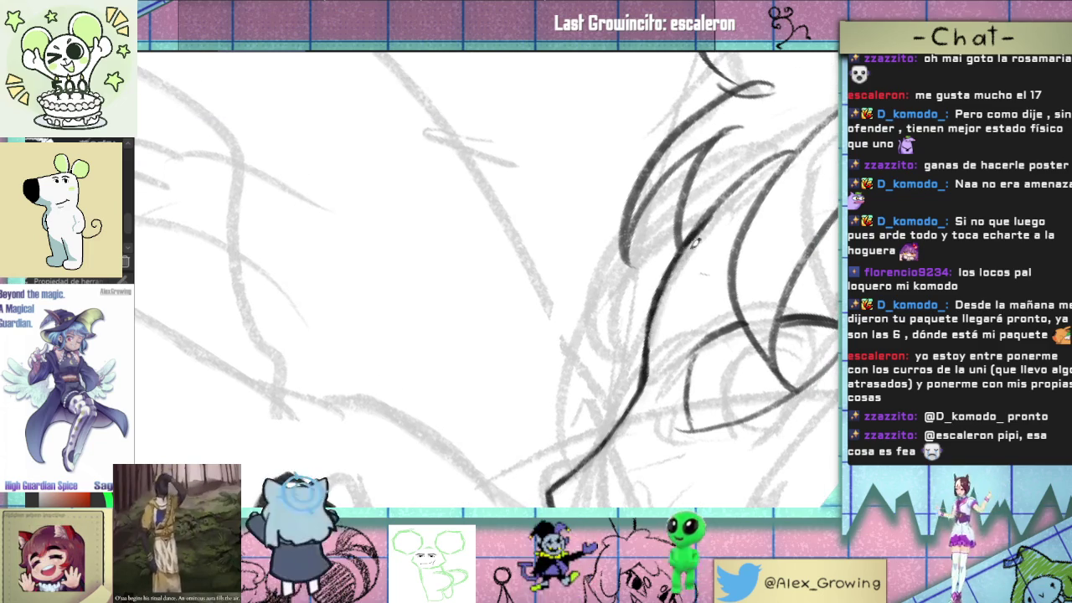
{"action": "scroll", "coordinate": [708, 272], "scroll_direction": "down", "scroll_amount": 2}
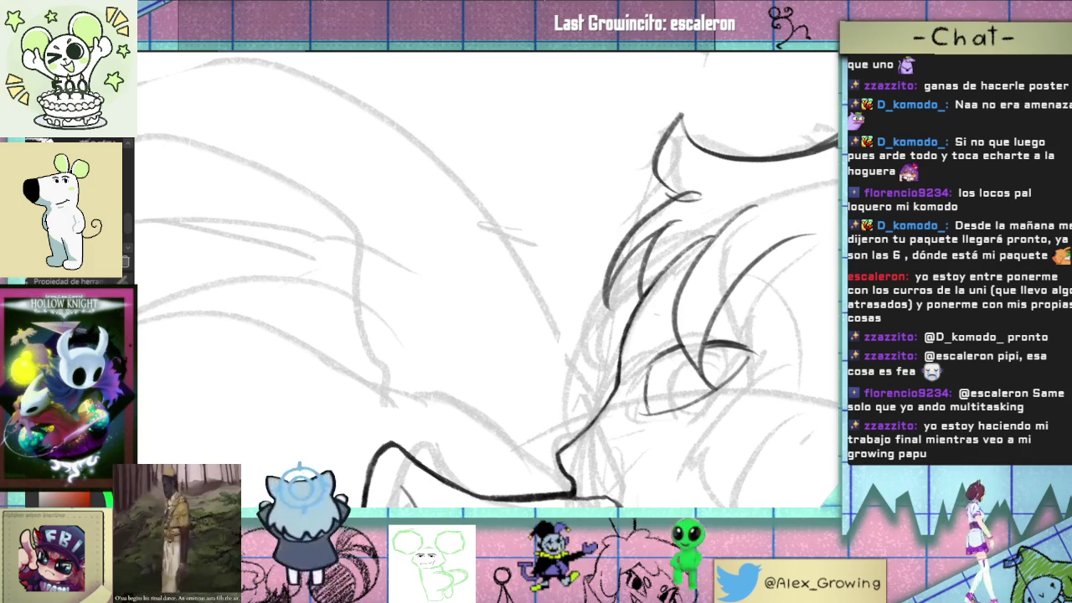
{"action": "scroll", "coordinate": [679, 249], "scroll_direction": "down", "scroll_amount": 1}
{"action": "scroll", "coordinate": [679, 249], "scroll_direction": "down", "scroll_amount": 1}
{"action": "scroll", "coordinate": [679, 249], "scroll_direction": "down", "scroll_amount": 1}
{"action": "scroll", "coordinate": [679, 249], "scroll_direction": "up", "scroll_amount": 1}
{"action": "scroll", "coordinate": [653, 249], "scroll_direction": "up", "scroll_amount": 2}
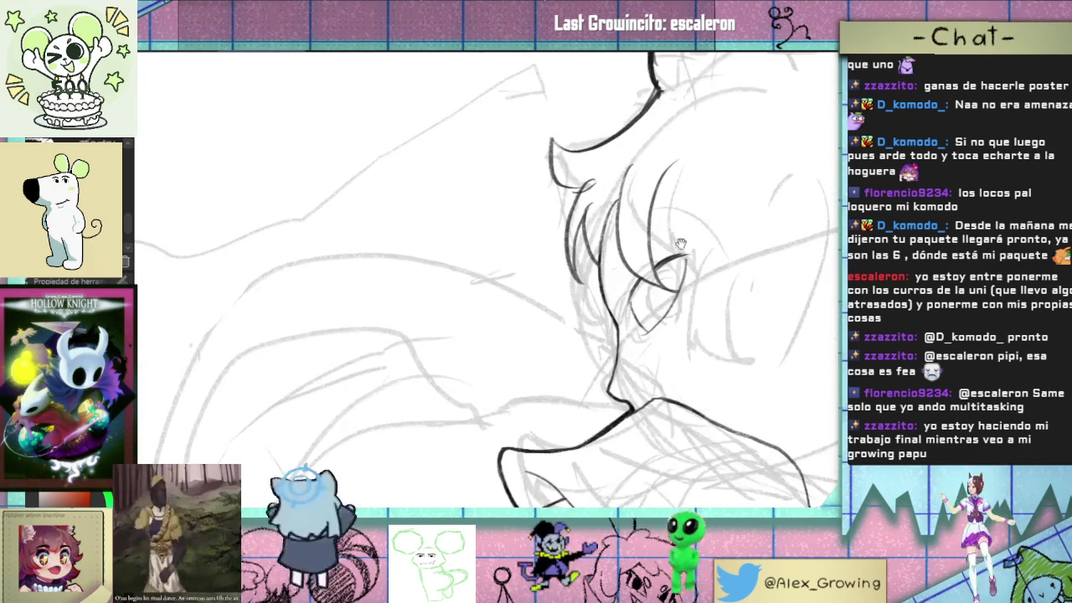
{"action": "scroll", "coordinate": [632, 251], "scroll_direction": "up", "scroll_amount": 1}
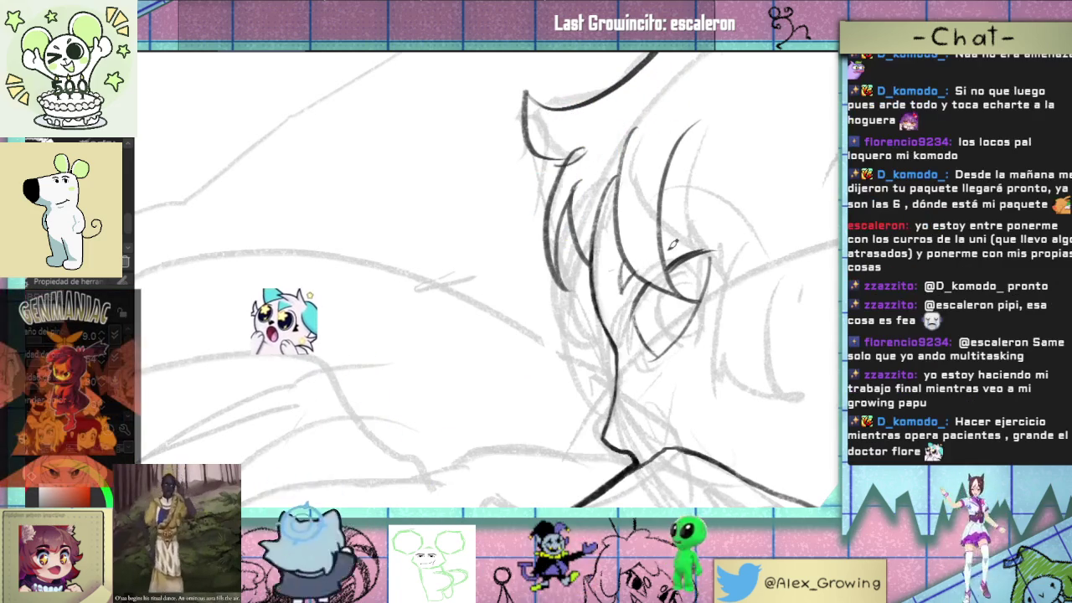
{"action": "scroll", "coordinate": [670, 250], "scroll_direction": "down", "scroll_amount": 3}
{"action": "scroll", "coordinate": [670, 249], "scroll_direction": "up", "scroll_amount": 1}
{"action": "scroll", "coordinate": [669, 249], "scroll_direction": "up", "scroll_amount": 1}
{"action": "scroll", "coordinate": [670, 249], "scroll_direction": "up", "scroll_amount": 2}
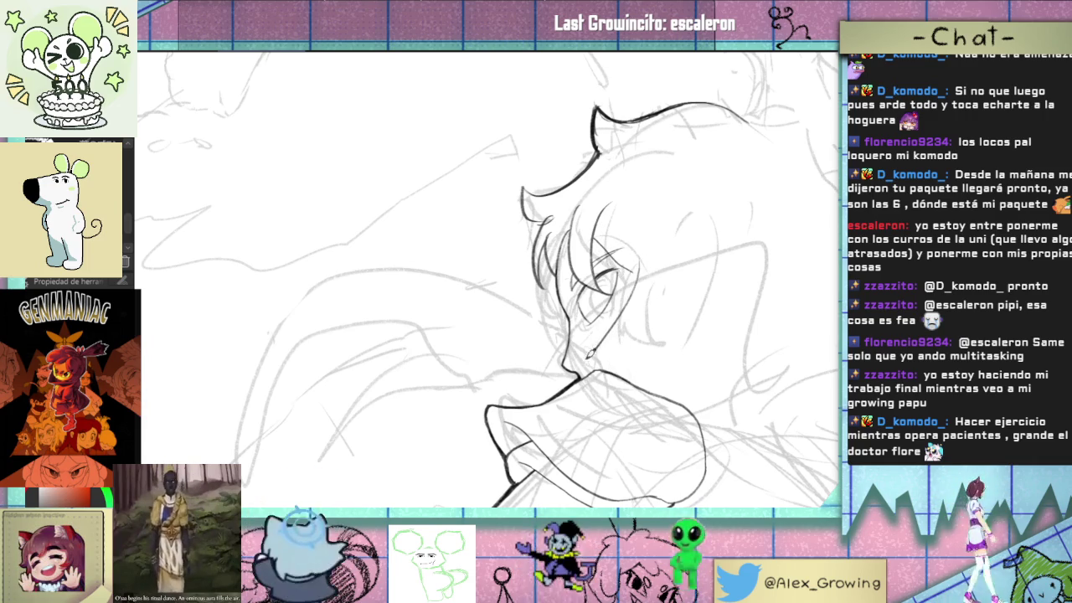
{"action": "left_click_drag", "start_coordinate": [642, 261], "coordinate": [651, 349]}
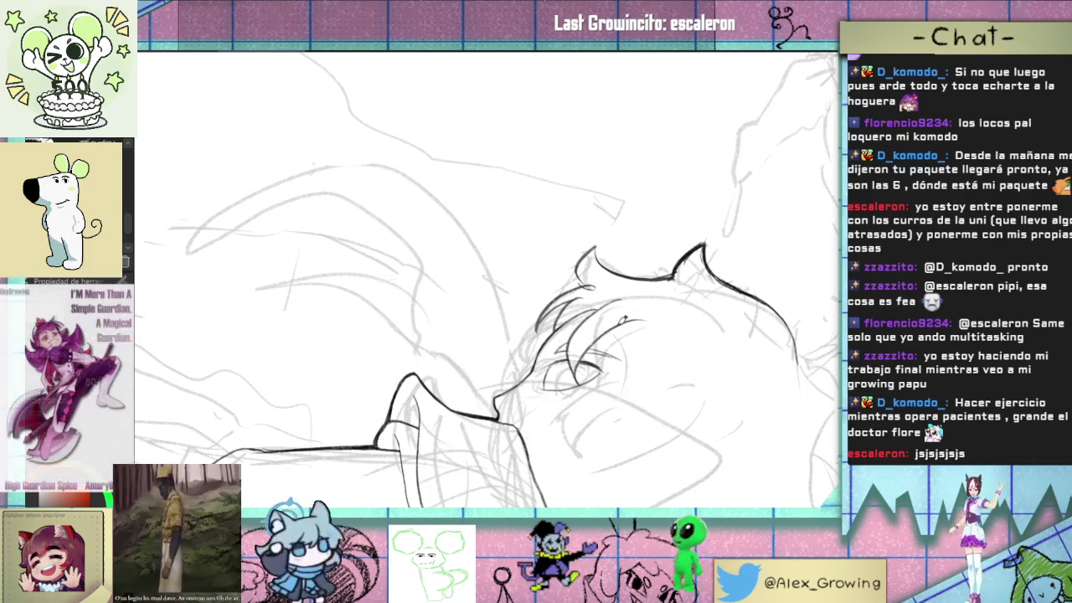
{"action": "mouse_move", "coordinate": [657, 363]}
{"action": "left_mouse_down"}
{"action": "mouse_move", "coordinate": [671, 298]}
{"action": "mouse_move", "coordinate": [712, 327]}
{"action": "left_mouse_up"}
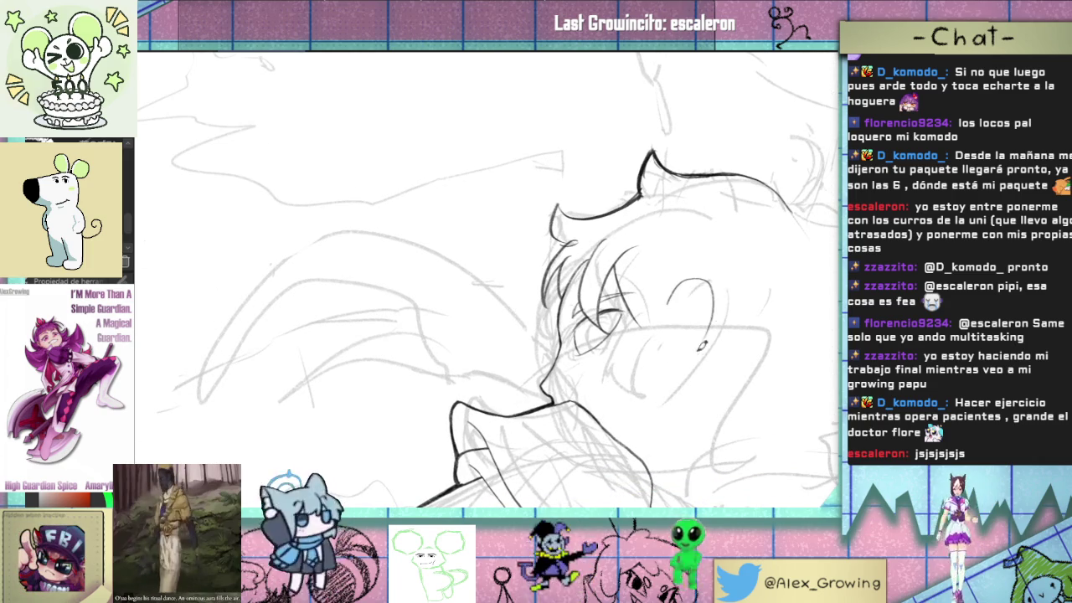
- Ink the ear's two outer curves and the jaw-to-chin line
{"action": "left_click_drag", "start_coordinate": [712, 283], "coordinate": [696, 352]}
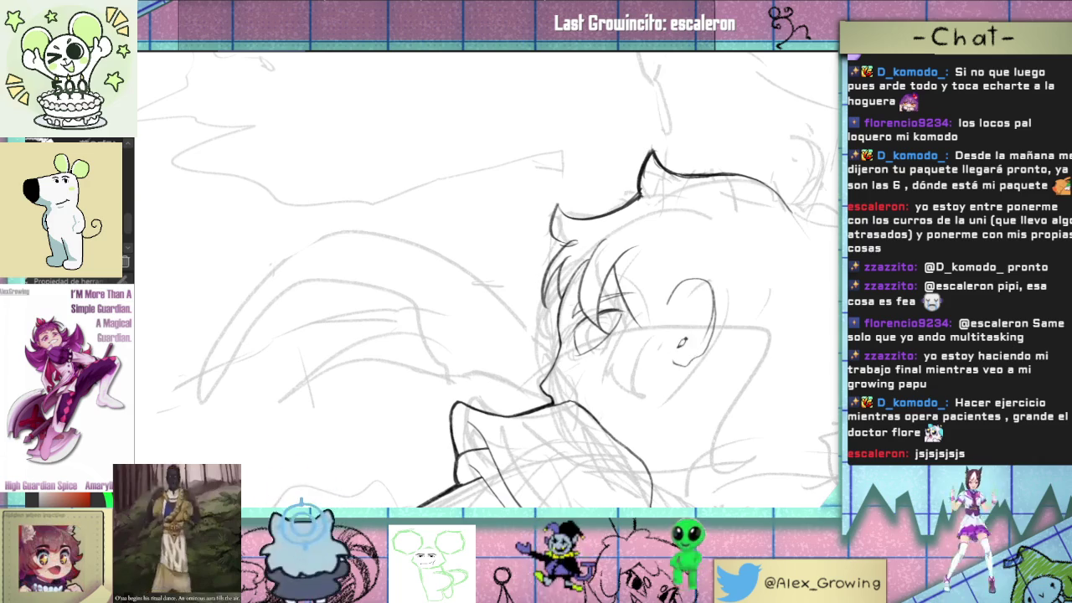
{"action": "left_click_drag", "start_coordinate": [713, 289], "coordinate": [676, 363]}
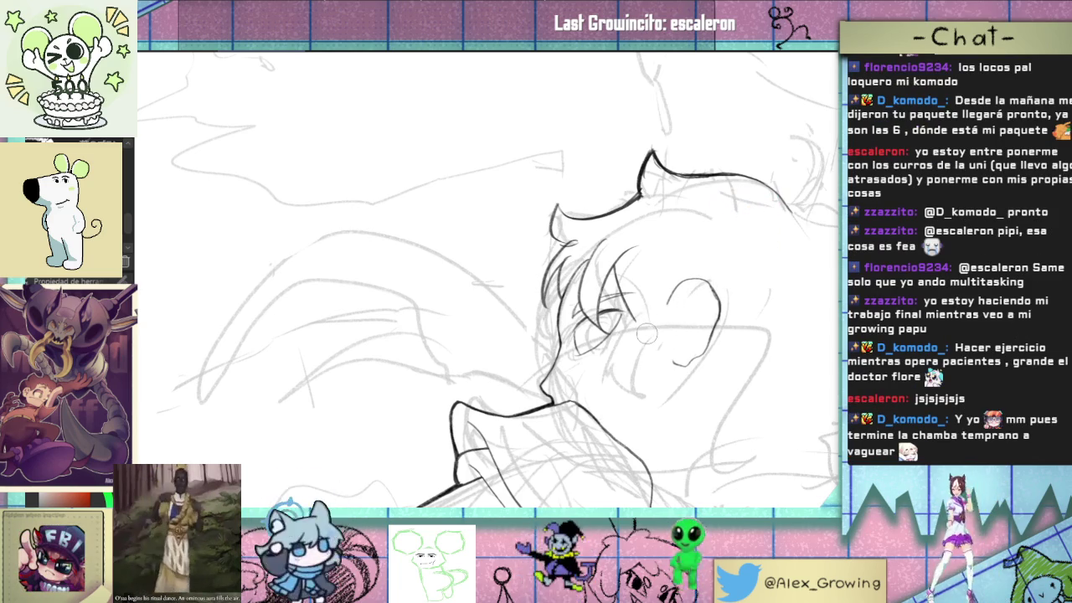
{"action": "left_click_drag", "start_coordinate": [637, 340], "coordinate": [591, 402]}
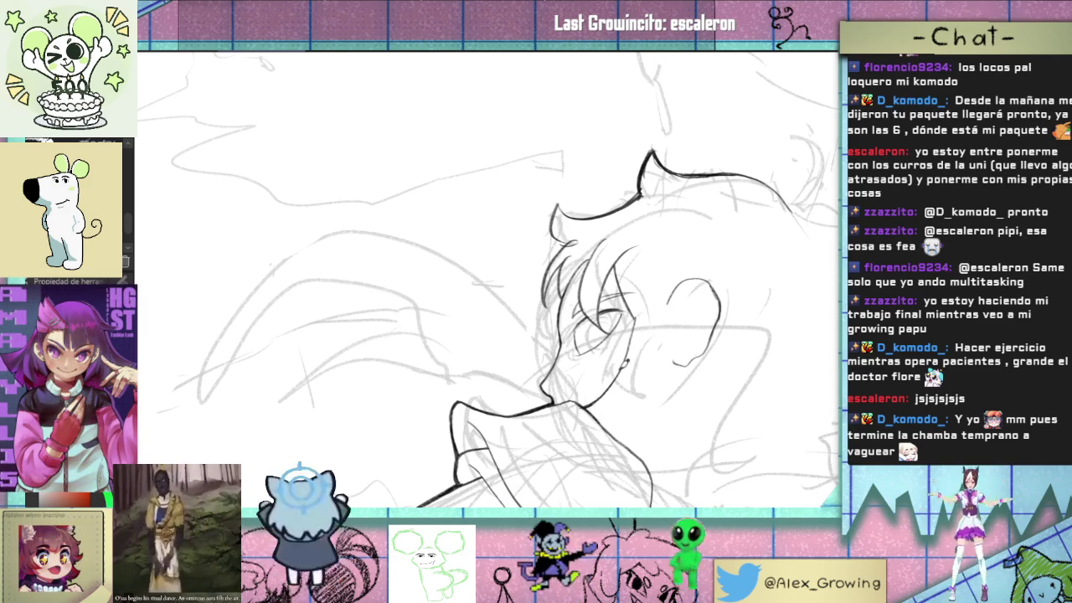
- Zoom in on the inked head to review it, then zoom out to the whole page
{"action": "left_click_drag", "start_coordinate": [639, 333], "coordinate": [636, 394]}
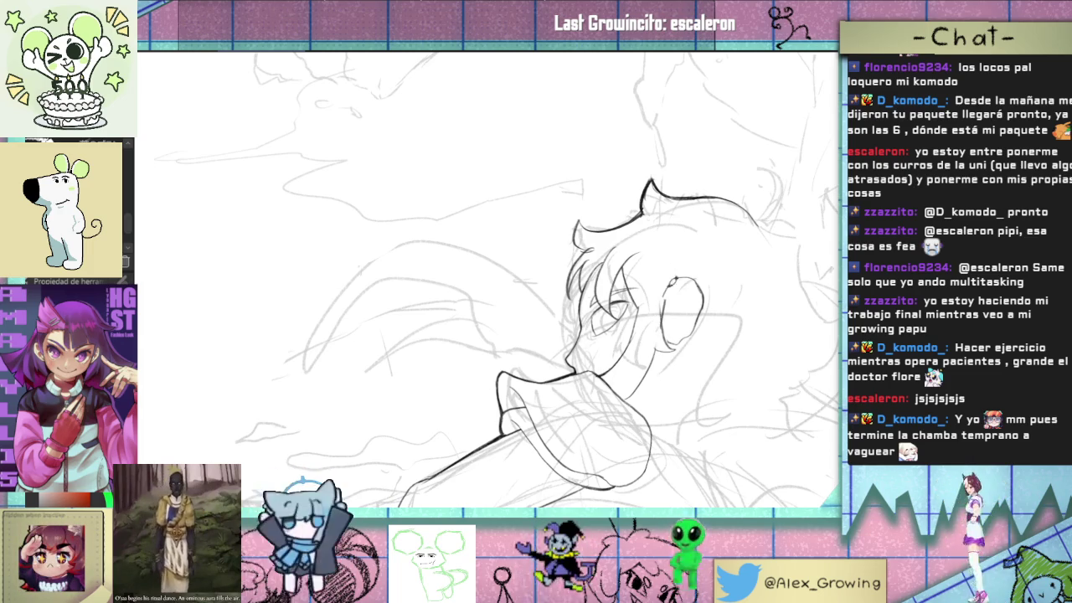
{"action": "left_click", "coordinate": [674, 293]}
{"action": "left_click", "coordinate": [674, 293]}
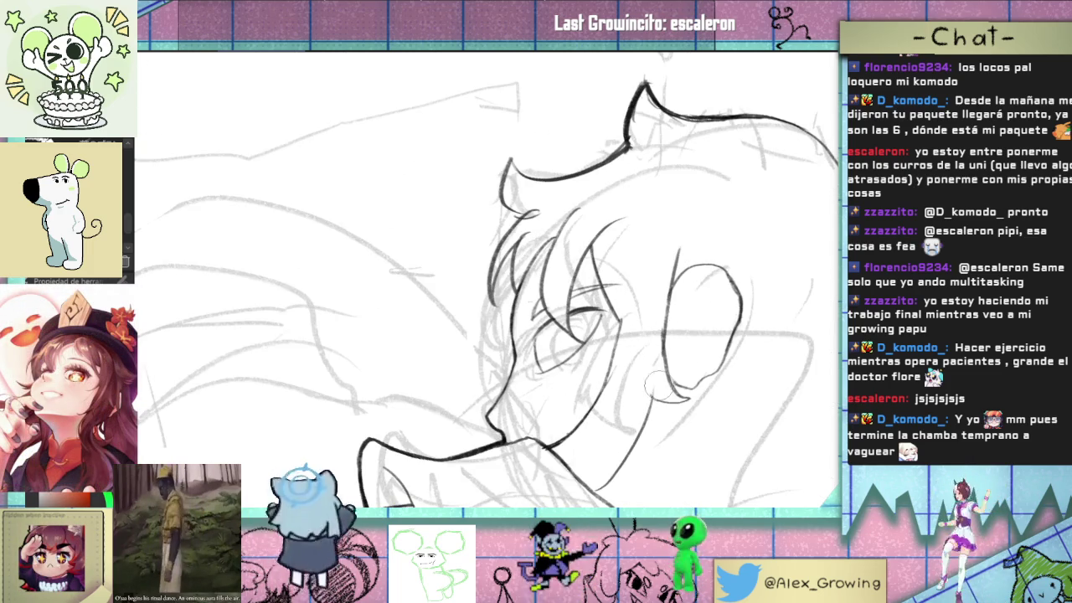
{"action": "mouse_move", "coordinate": [670, 377]}
{"action": "left_mouse_down"}
{"action": "mouse_move", "coordinate": [649, 374]}
{"action": "mouse_move", "coordinate": [656, 358]}
{"action": "left_mouse_up"}
{"action": "left_click_drag", "start_coordinate": [673, 311], "coordinate": [657, 331]}
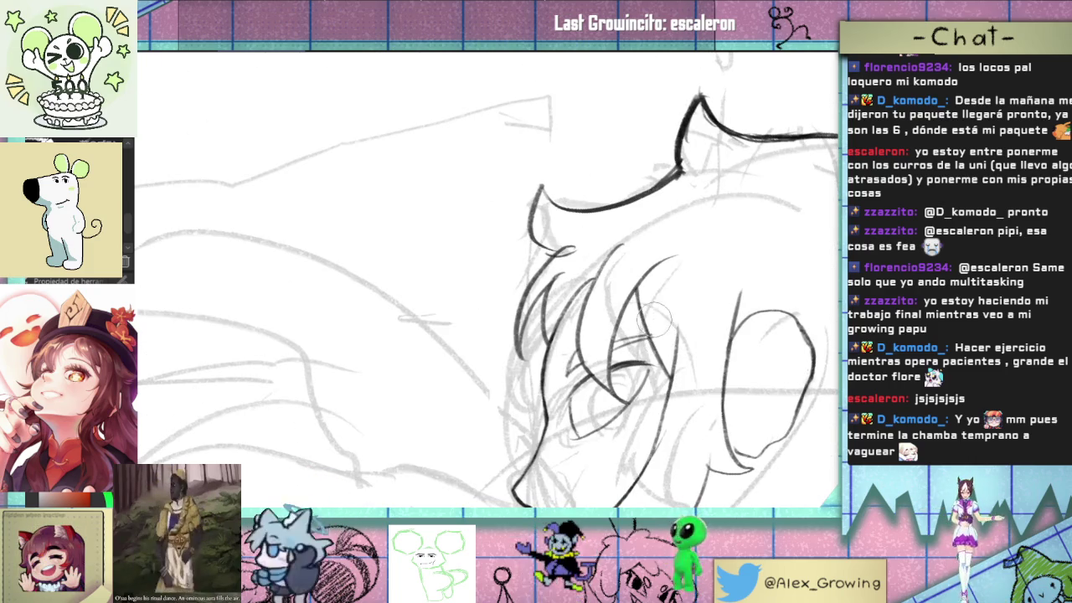
{"action": "key", "text": "ctrl+0"}
{"action": "key", "text": "ctrl+0"}
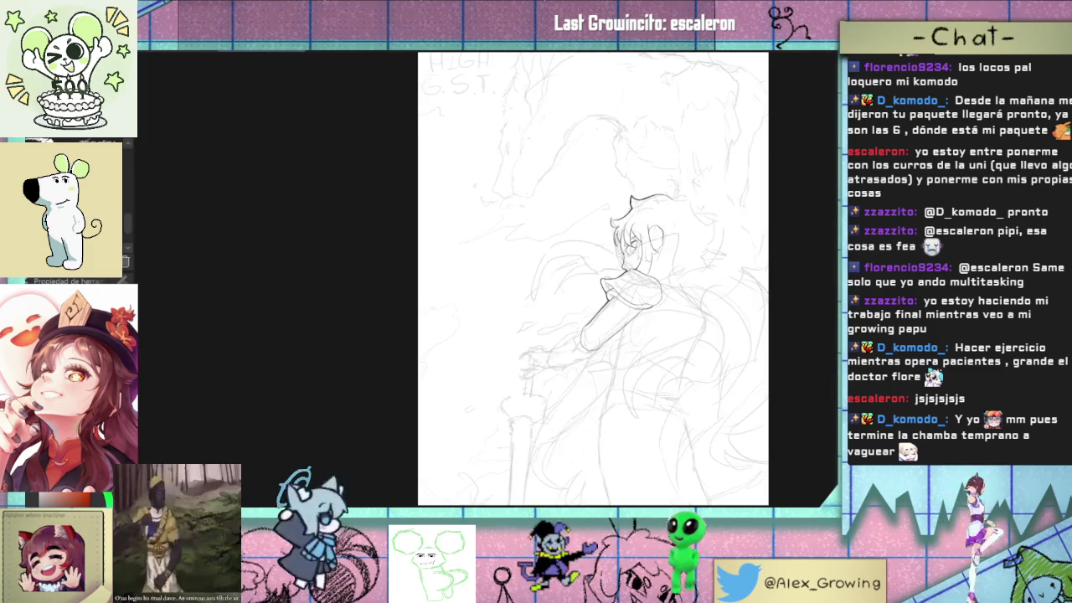
- Flip the canvas horizontally and zoom in to check the proportions
{"action": "key", "text": "h"}
{"action": "key", "text": "h"}
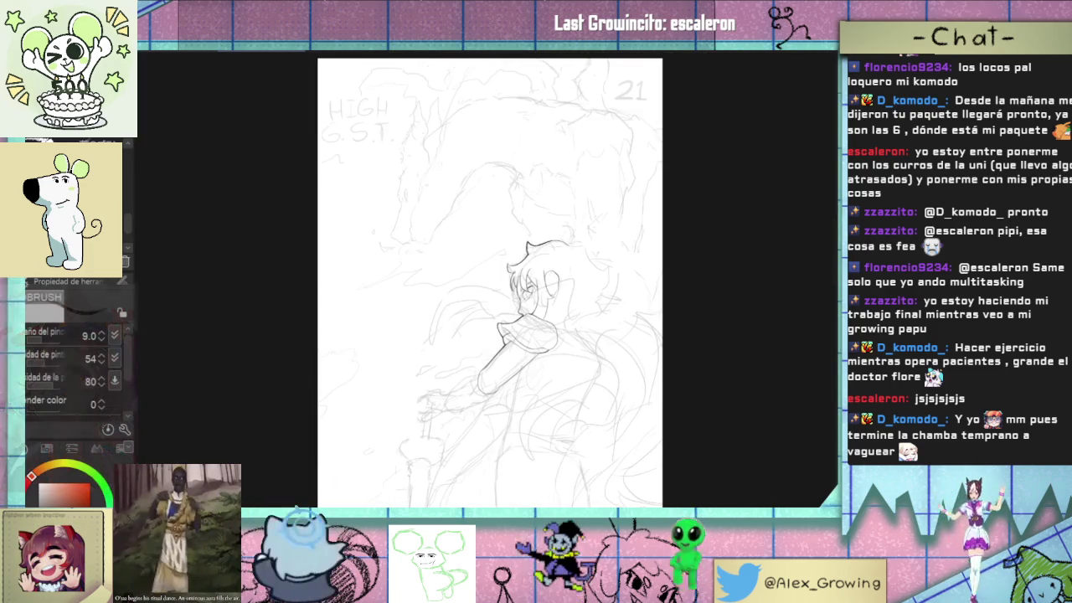
{"action": "scroll", "coordinate": [535, 351], "scroll_direction": "up", "scroll_amount": 5}
{"action": "scroll", "coordinate": [534, 352], "scroll_direction": "up", "scroll_amount": 3}
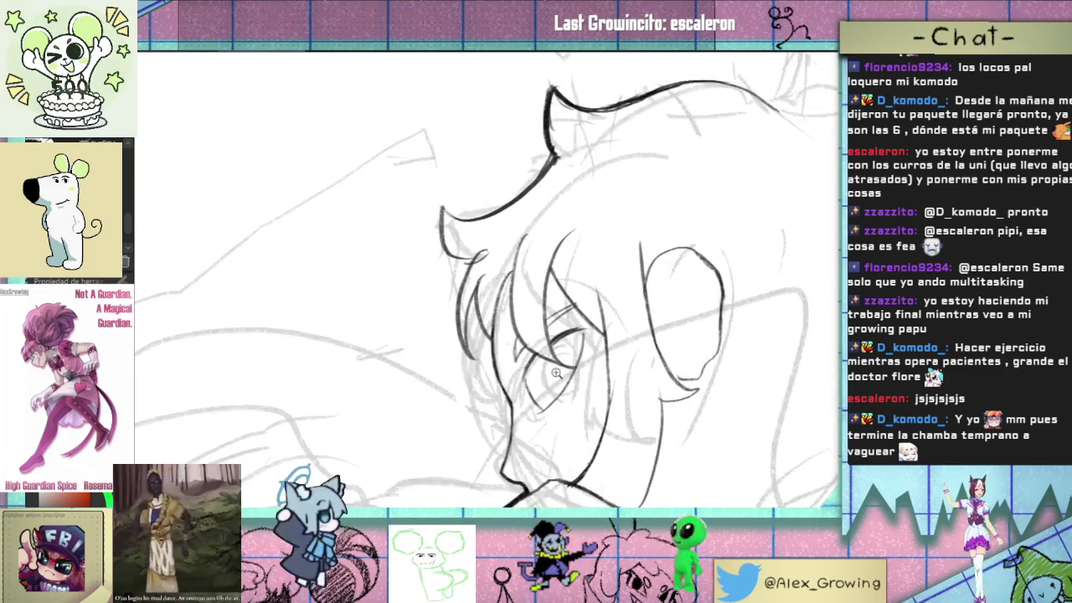
{"action": "scroll", "coordinate": [552, 348], "scroll_direction": "up", "scroll_amount": 3}
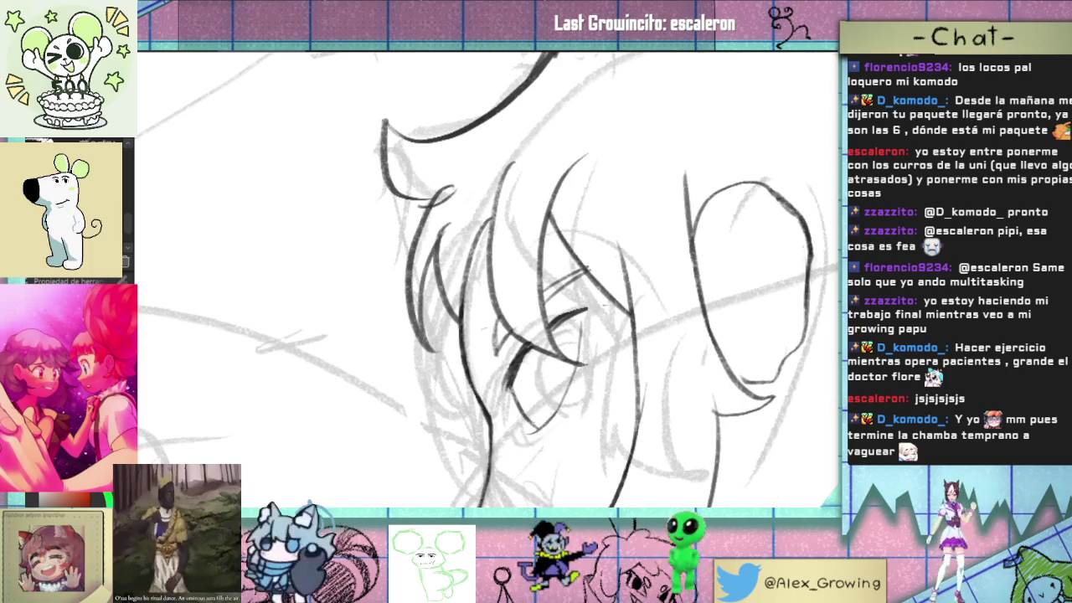
{"action": "scroll", "coordinate": [590, 303], "scroll_direction": "down", "scroll_amount": 2}
{"action": "scroll", "coordinate": [596, 281], "scroll_direction": "down", "scroll_amount": 2}
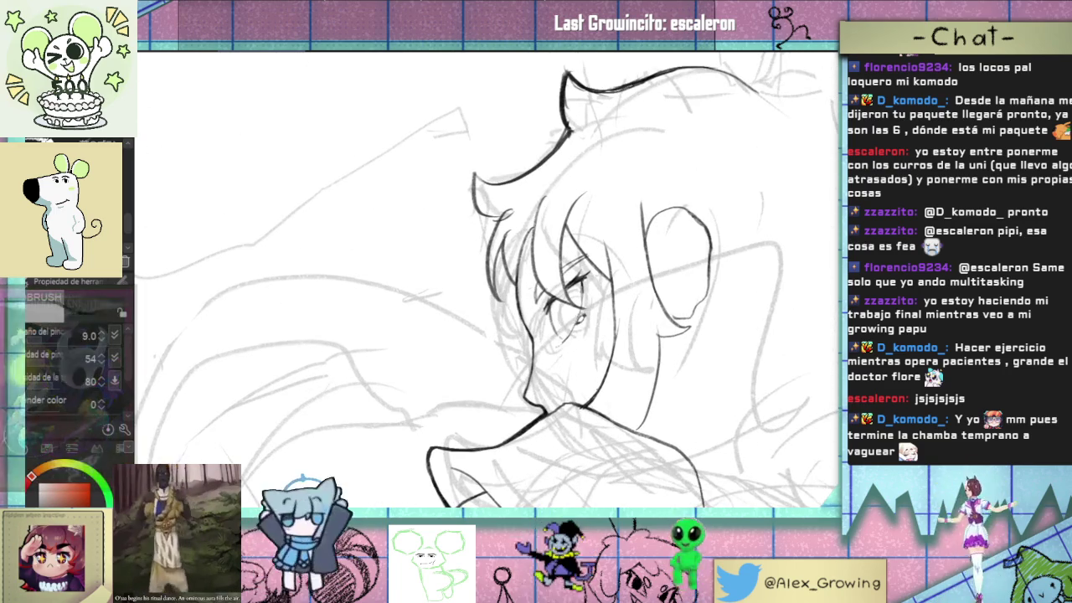
{"action": "scroll", "coordinate": [578, 284], "scroll_direction": "up", "scroll_amount": 3}
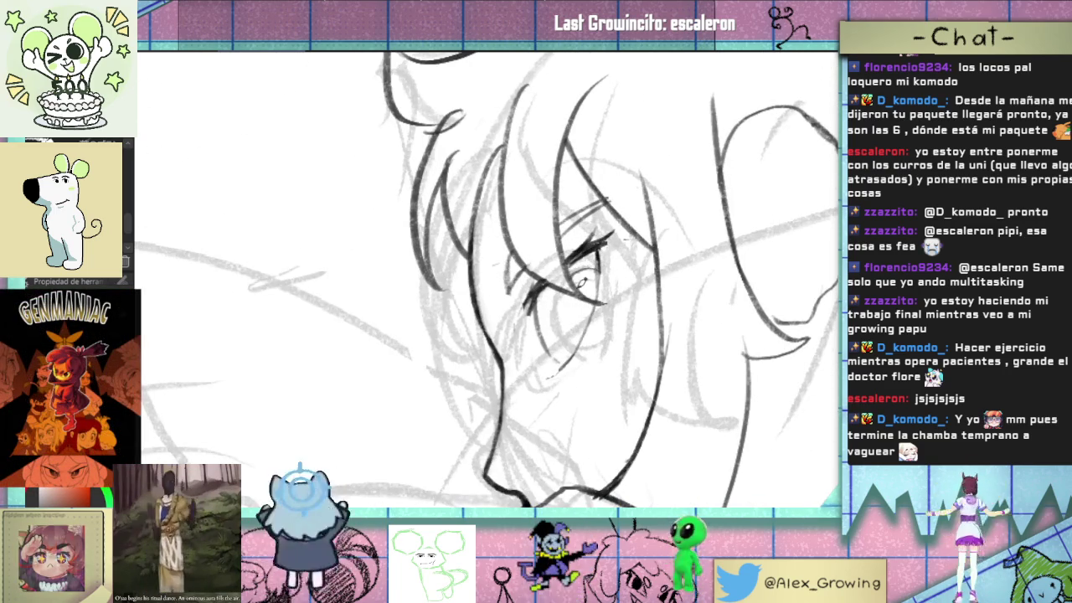
- Ink the curved outline of the character's iris
{"action": "left_click_drag", "start_coordinate": [573, 279], "coordinate": [582, 337]}
{"action": "scroll", "coordinate": [593, 332], "scroll_direction": "down", "scroll_amount": 3}
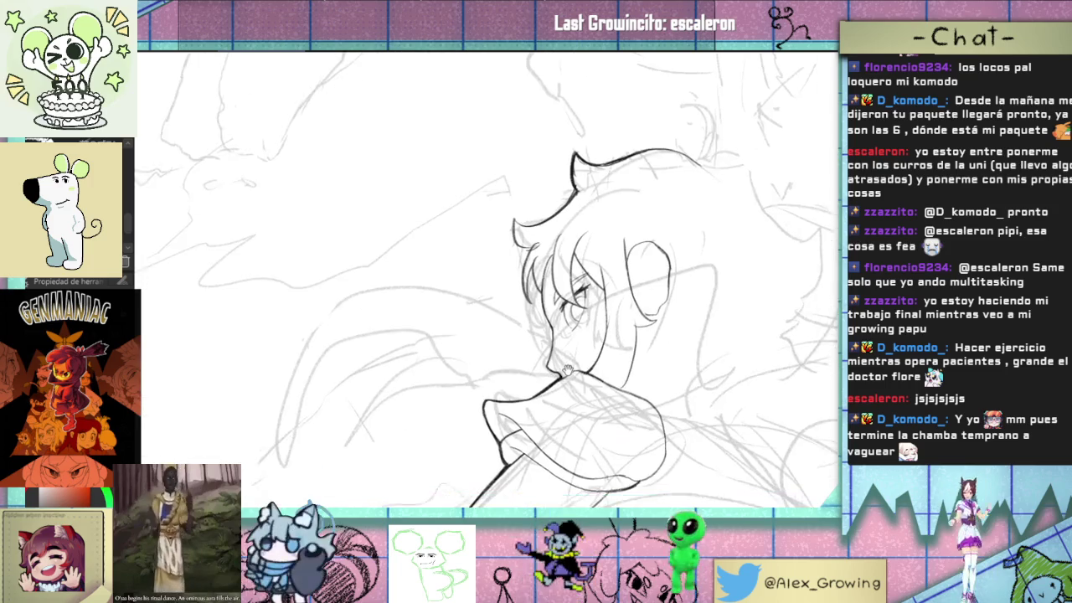
{"action": "scroll", "coordinate": [593, 300], "scroll_direction": "down", "scroll_amount": 3}
{"action": "scroll", "coordinate": [592, 300], "scroll_direction": "up", "scroll_amount": 2}
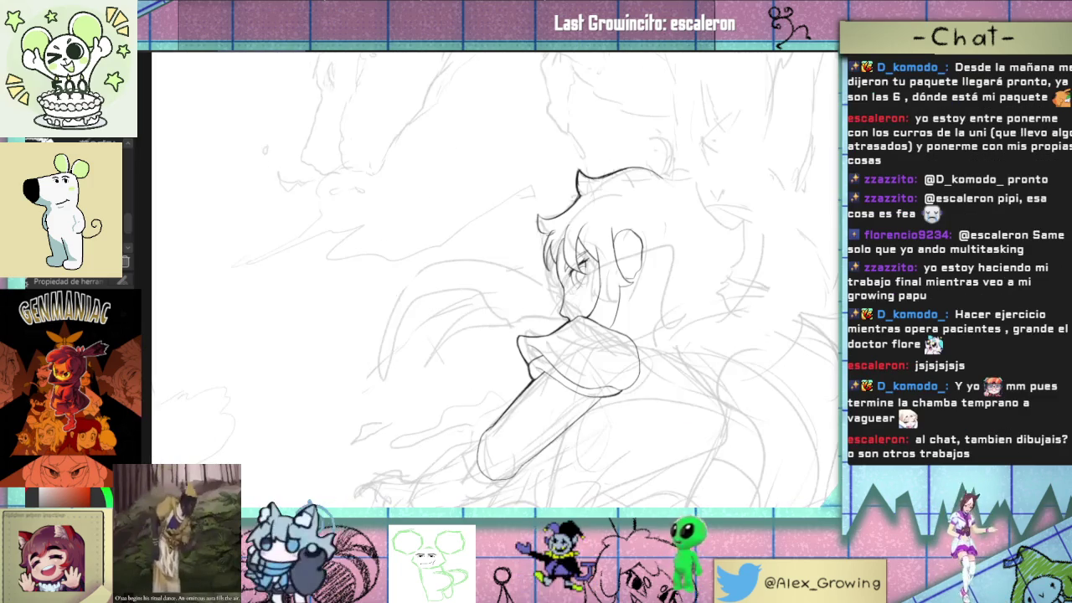
{"action": "scroll", "coordinate": [591, 285], "scroll_direction": "up", "scroll_amount": 2}
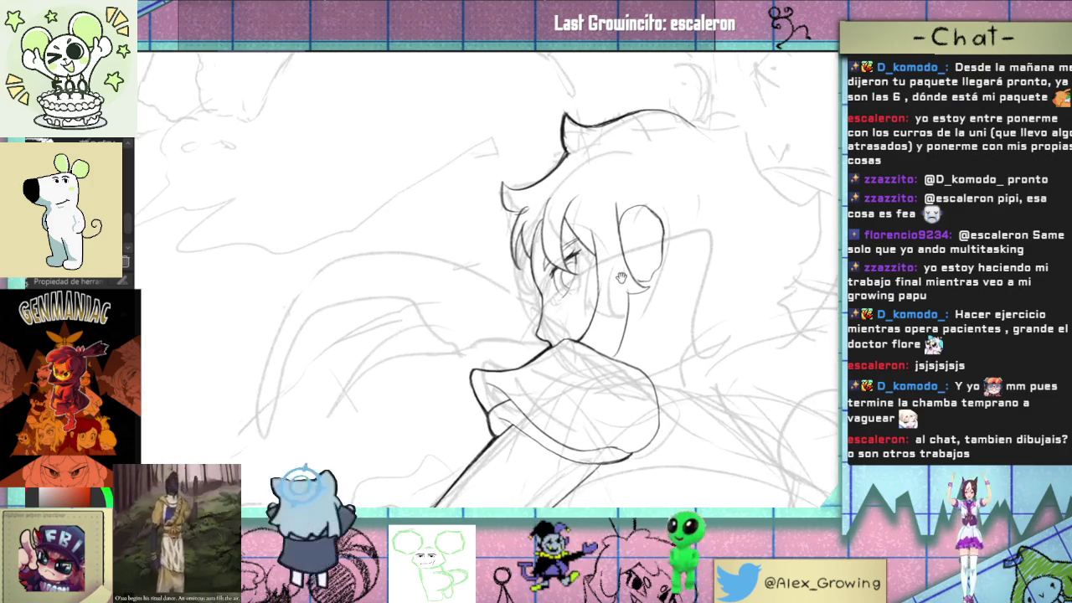
{"action": "scroll", "coordinate": [590, 284], "scroll_direction": "up", "scroll_amount": 2}
{"action": "scroll", "coordinate": [590, 285], "scroll_direction": "up", "scroll_amount": 3}
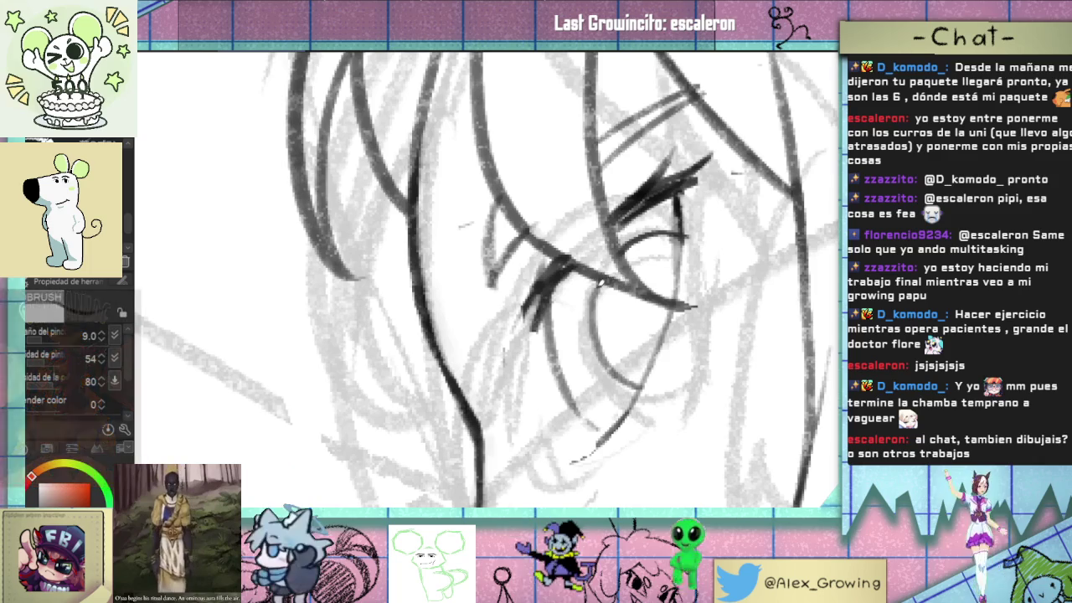
- Ink the eye's lower-right contour and zoom in on the eye
{"action": "mouse_move", "coordinate": [634, 403]}
{"action": "left_mouse_down"}
{"action": "mouse_move", "coordinate": [664, 344]}
{"action": "mouse_move", "coordinate": [685, 209]}
{"action": "left_mouse_up"}
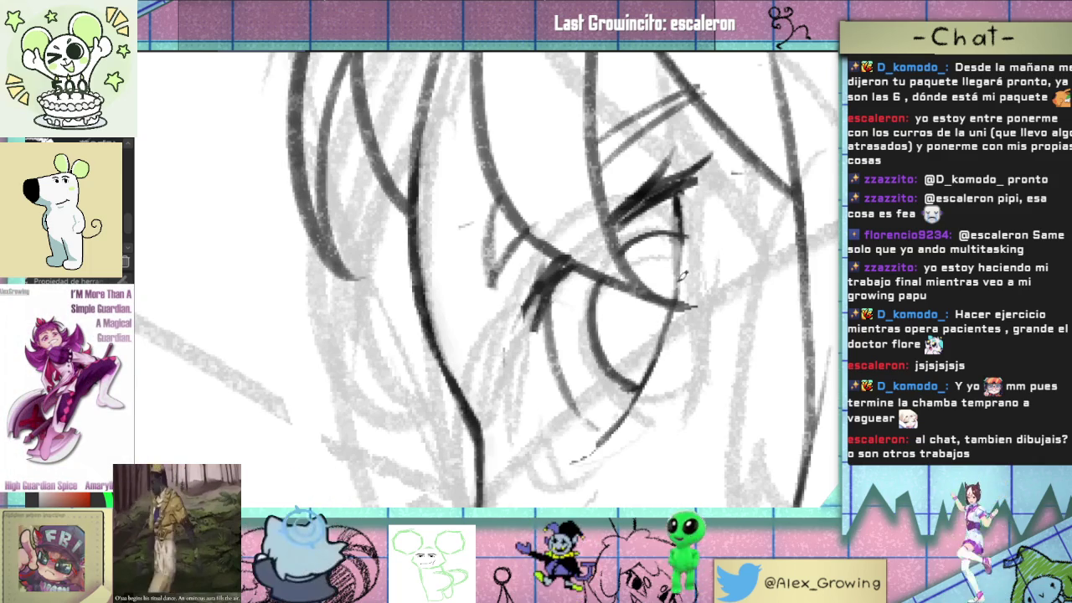
{"action": "scroll", "coordinate": [641, 347], "scroll_direction": "down", "scroll_amount": 3}
{"action": "scroll", "coordinate": [641, 347], "scroll_direction": "up", "scroll_amount": 1}
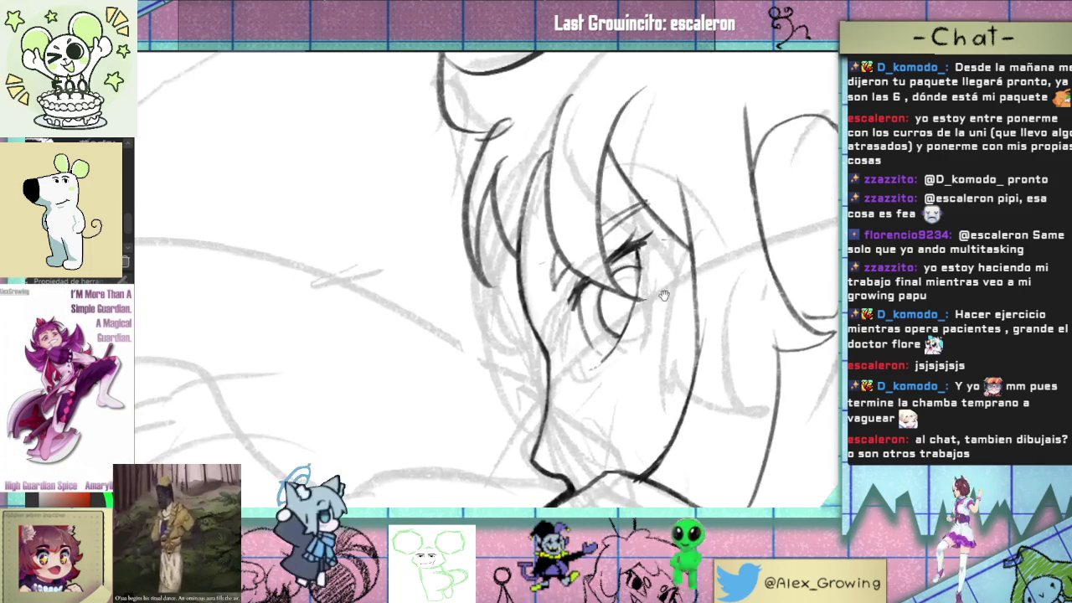
{"action": "scroll", "coordinate": [638, 368], "scroll_direction": "up", "scroll_amount": 1}
{"action": "scroll", "coordinate": [634, 411], "scroll_direction": "up", "scroll_amount": 2}
{"action": "scroll", "coordinate": [628, 414], "scroll_direction": "up", "scroll_amount": 2}
{"action": "scroll", "coordinate": [628, 415], "scroll_direction": "up", "scroll_amount": 1}
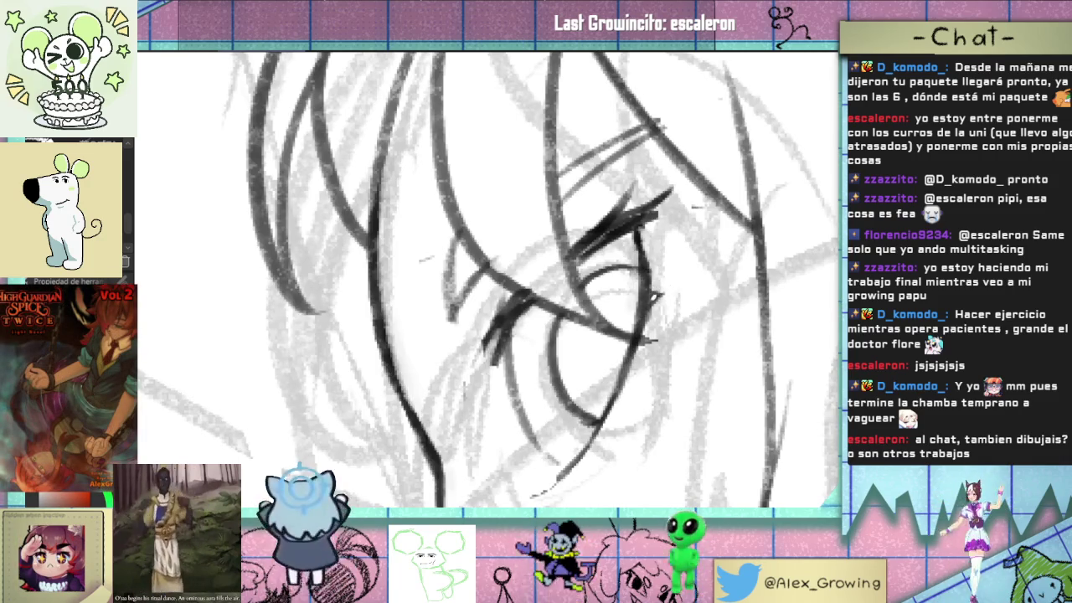
- Add dark lash strokes at the eye's upper corner and review them at various zooms
{"action": "left_click_drag", "start_coordinate": [660, 271], "coordinate": [675, 241]}
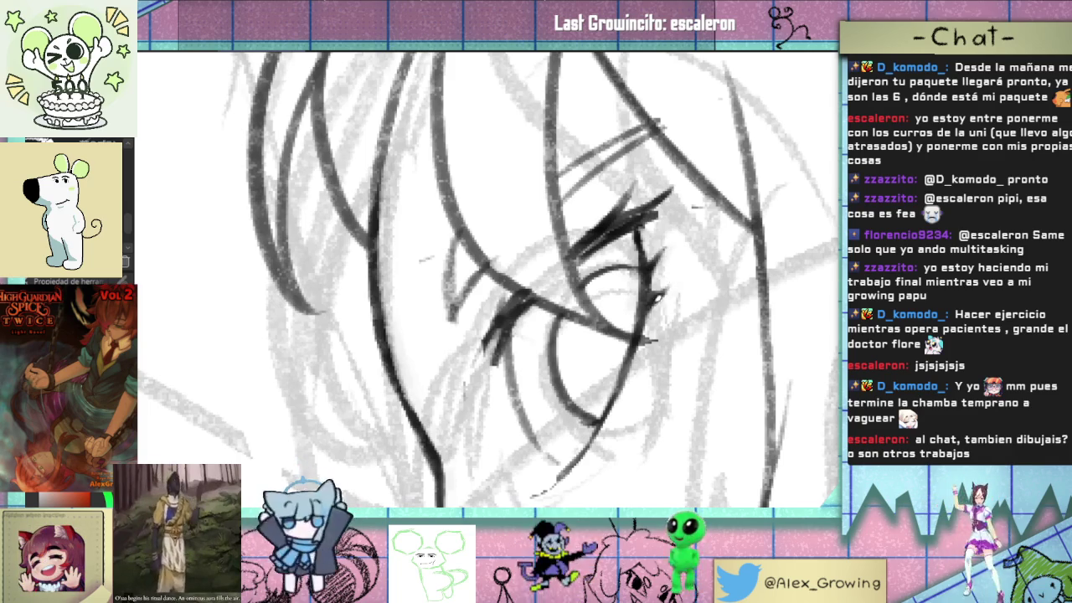
{"action": "scroll", "coordinate": [694, 262], "scroll_direction": "down", "scroll_amount": 2}
{"action": "scroll", "coordinate": [695, 262], "scroll_direction": "up", "scroll_amount": 3}
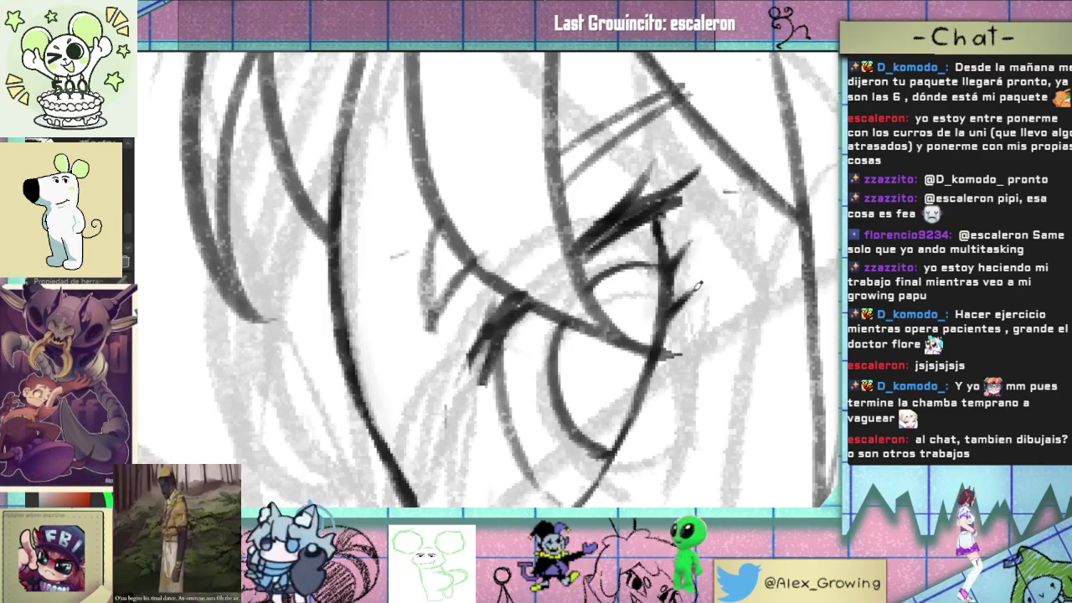
{"action": "scroll", "coordinate": [694, 262], "scroll_direction": "down", "scroll_amount": 2}
{"action": "scroll", "coordinate": [710, 330], "scroll_direction": "down", "scroll_amount": 2}
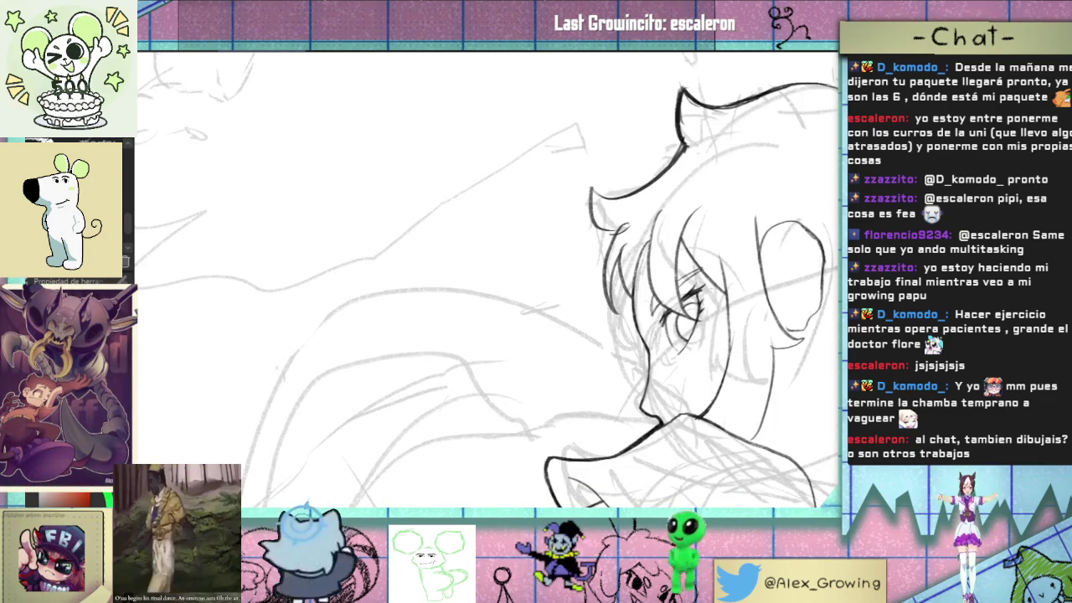
{"action": "scroll", "coordinate": [749, 300], "scroll_direction": "up", "scroll_amount": 3}
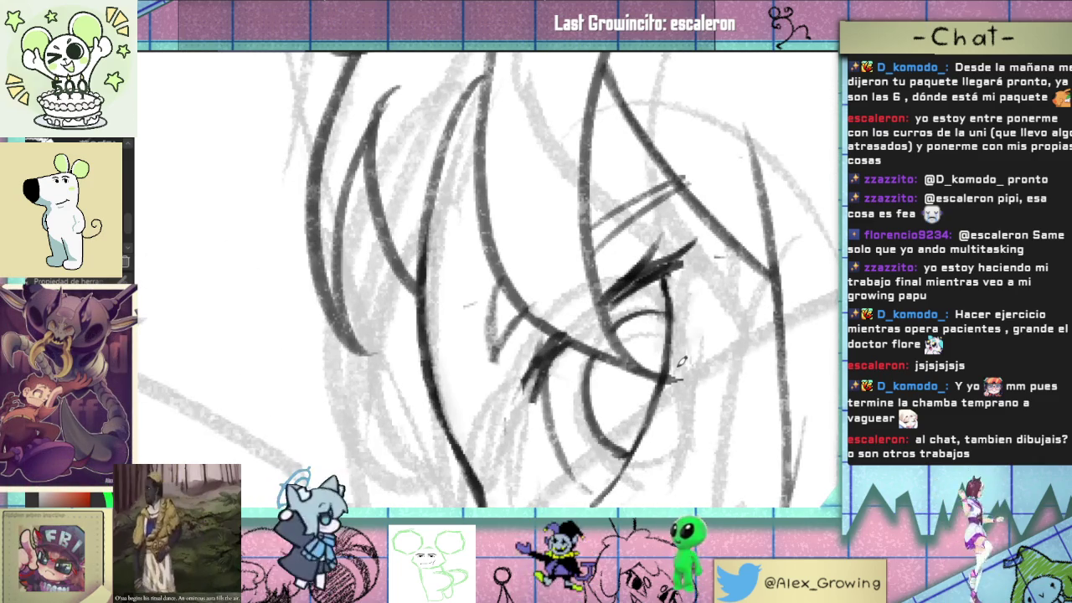
{"action": "scroll", "coordinate": [703, 293], "scroll_direction": "down", "scroll_amount": 3}
{"action": "scroll", "coordinate": [721, 264], "scroll_direction": "down", "scroll_amount": 1}
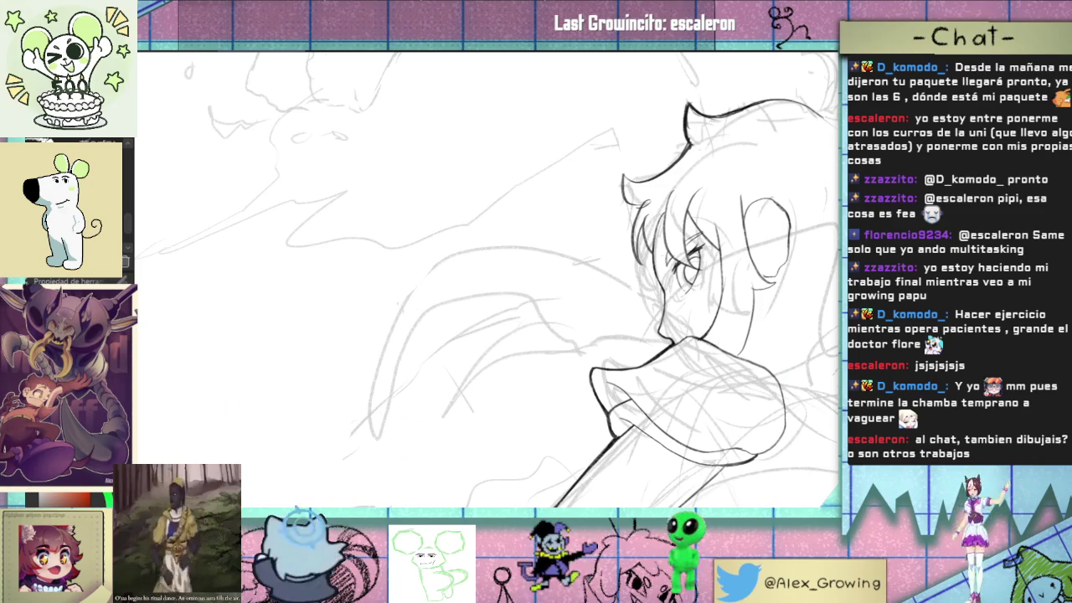
{"action": "scroll", "coordinate": [700, 251], "scroll_direction": "up", "scroll_amount": 3}
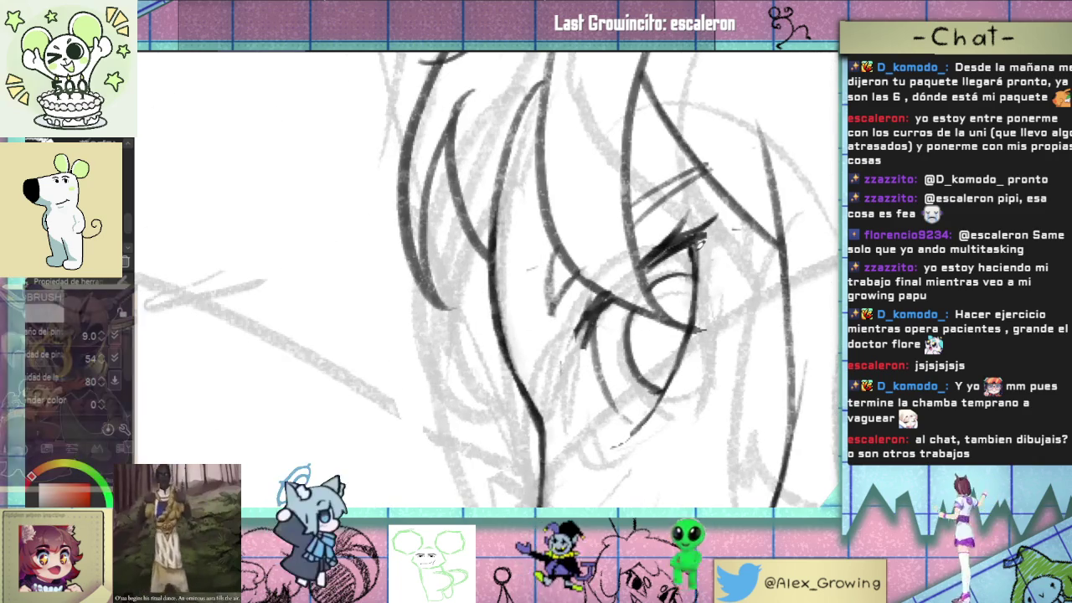
{"action": "scroll", "coordinate": [642, 279], "scroll_direction": "down", "scroll_amount": 1}
{"action": "scroll", "coordinate": [642, 279], "scroll_direction": "down", "scroll_amount": 1}
{"action": "scroll", "coordinate": [642, 279], "scroll_direction": "down", "scroll_amount": 1}
{"action": "scroll", "coordinate": [642, 279], "scroll_direction": "up", "scroll_amount": 1}
{"action": "scroll", "coordinate": [643, 277], "scroll_direction": "up", "scroll_amount": 3}
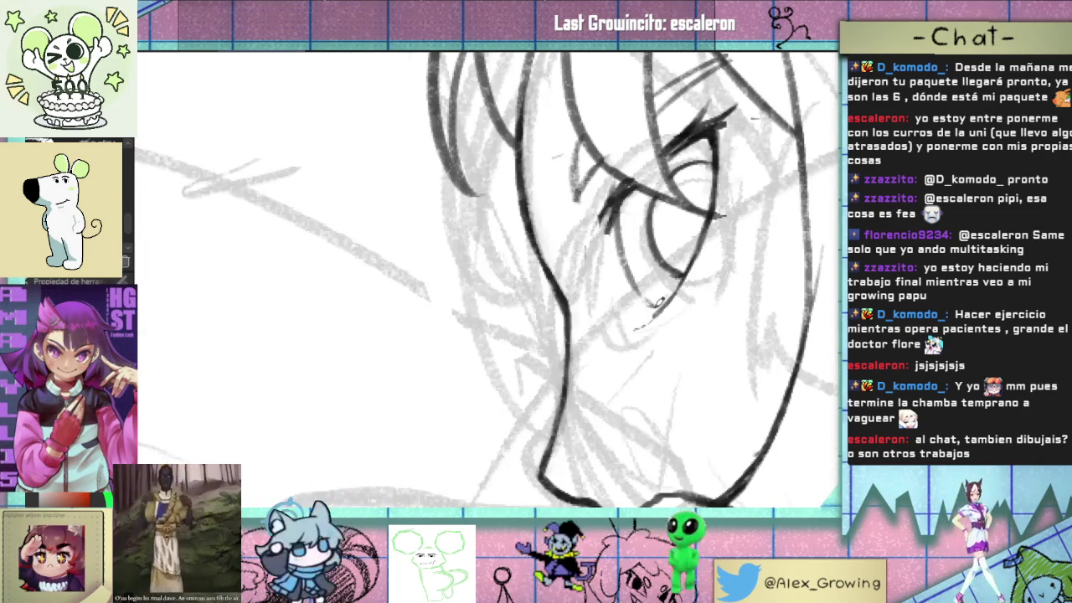
{"action": "scroll", "coordinate": [663, 310], "scroll_direction": "down", "scroll_amount": 3}
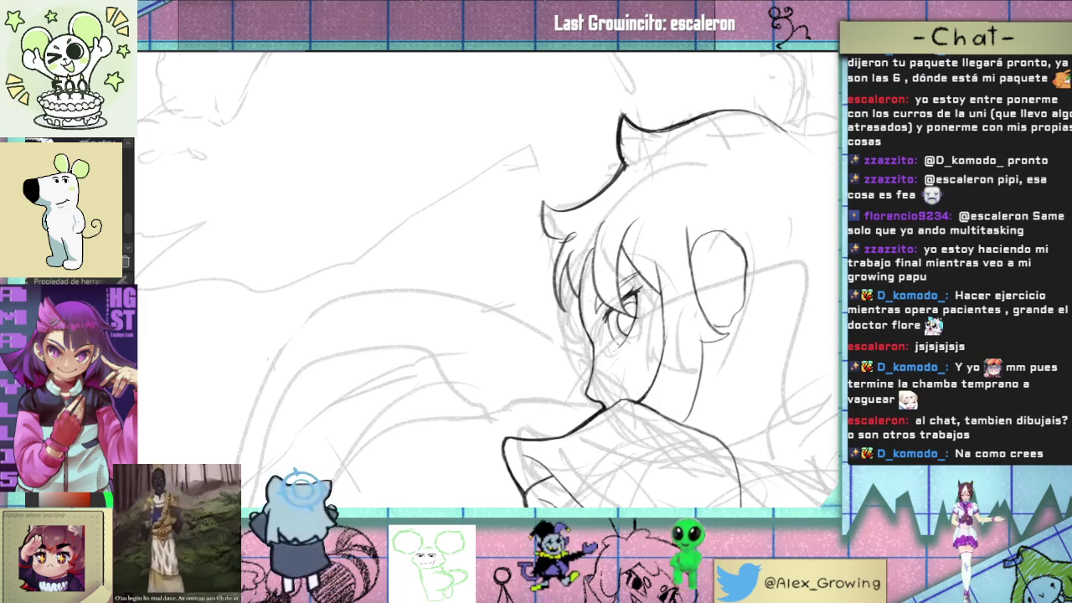
{"action": "scroll", "coordinate": [653, 318], "scroll_direction": "down", "scroll_amount": 1}
{"action": "scroll", "coordinate": [653, 310], "scroll_direction": "up", "scroll_amount": 1}
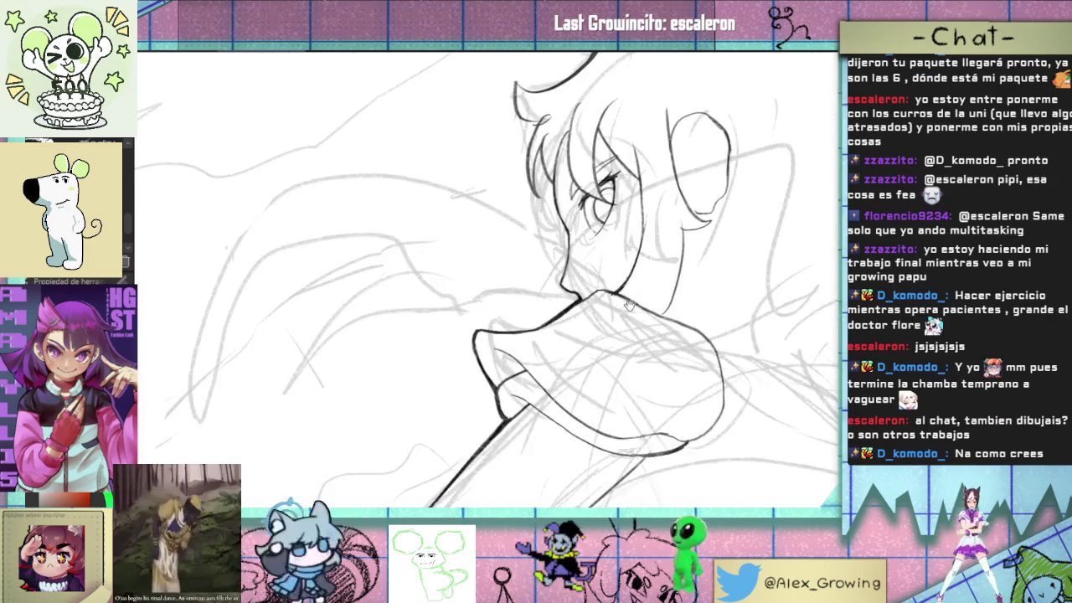
{"action": "scroll", "coordinate": [637, 293], "scroll_direction": "up", "scroll_amount": 1}
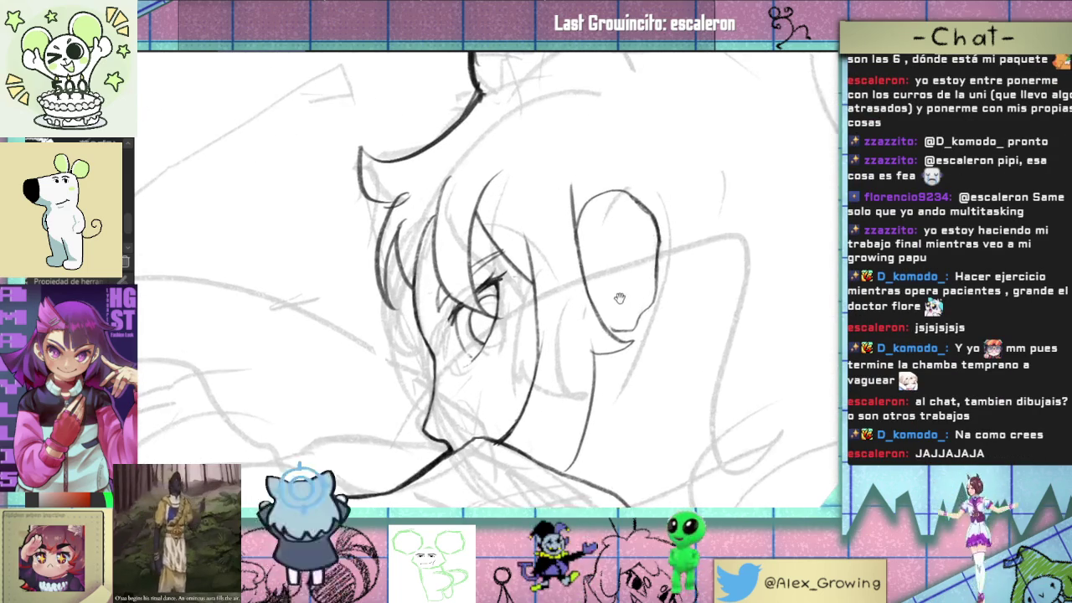
- Erase part of the ear's dark outer outline back to the pencil sketch
{"action": "scroll", "coordinate": [620, 310], "scroll_direction": "up", "scroll_amount": 1}
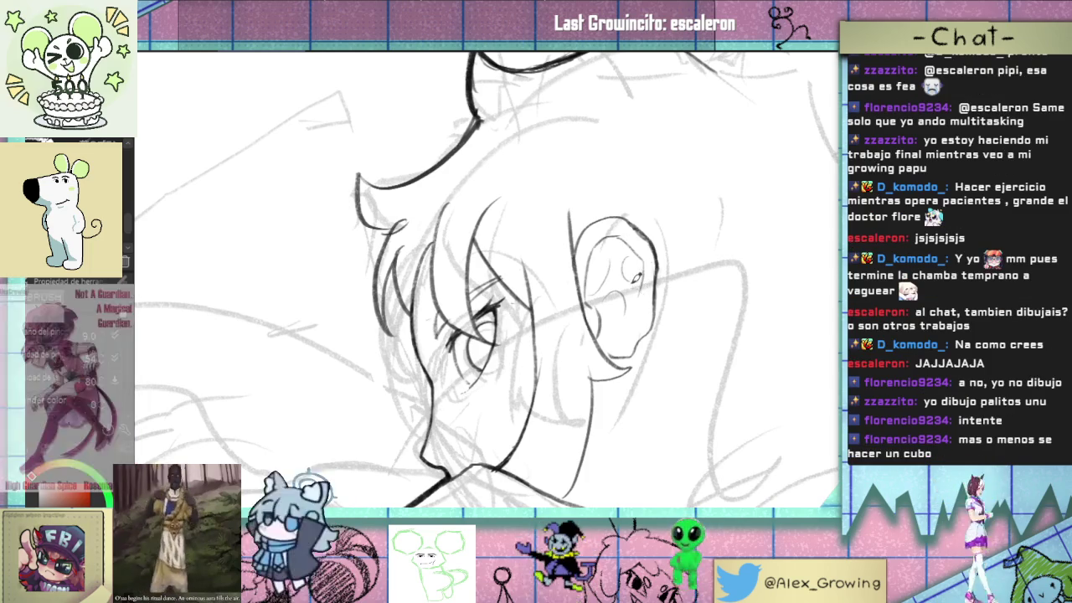
{"action": "scroll", "coordinate": [643, 283], "scroll_direction": "up", "scroll_amount": 2}
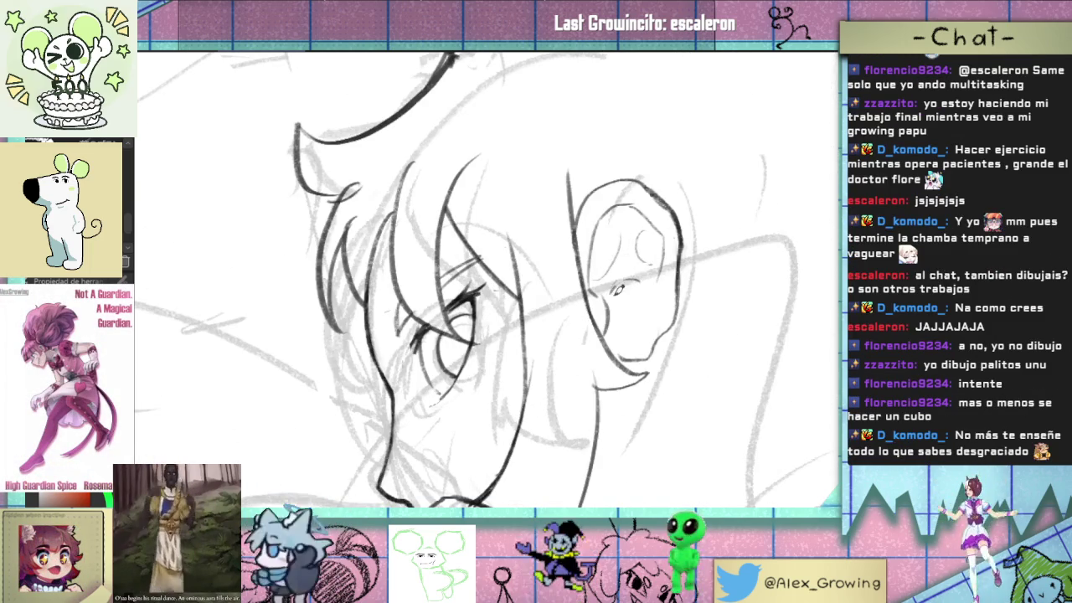
{"action": "scroll", "coordinate": [616, 290], "scroll_direction": "down", "scroll_amount": 2}
{"action": "scroll", "coordinate": [628, 335], "scroll_direction": "down", "scroll_amount": 2}
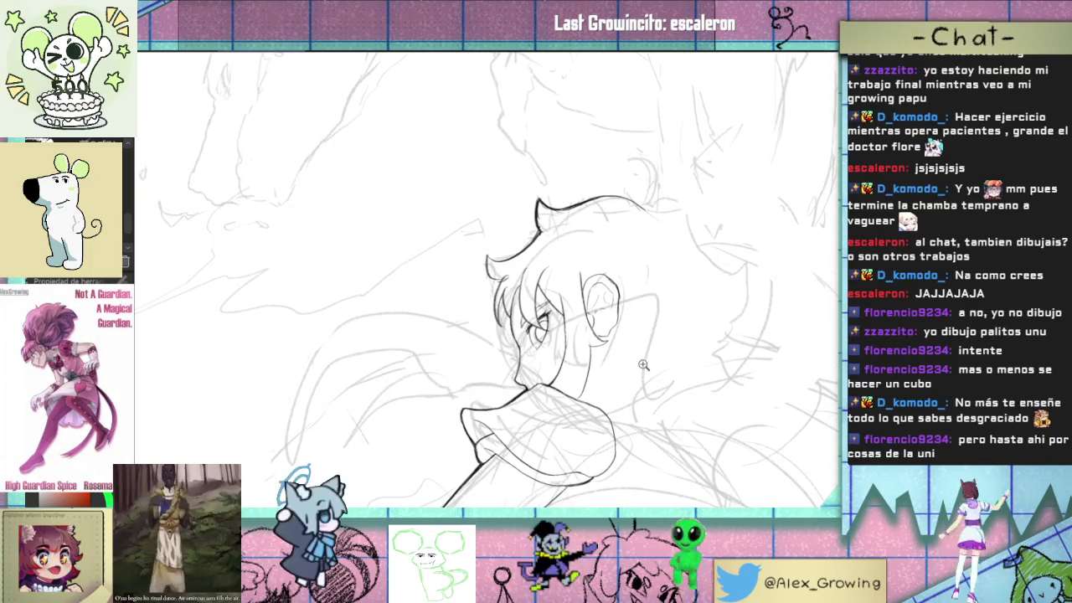
{"action": "scroll", "coordinate": [640, 365], "scroll_direction": "down", "scroll_amount": 2}
{"action": "scroll", "coordinate": [641, 346], "scroll_direction": "up", "scroll_amount": 2}
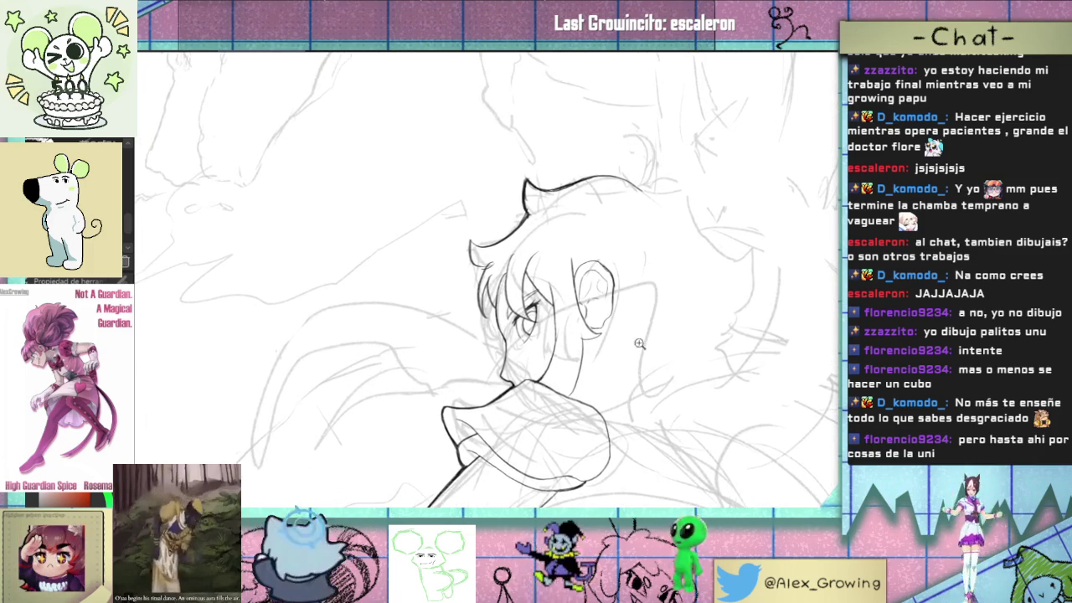
{"action": "scroll", "coordinate": [640, 345], "scroll_direction": "up", "scroll_amount": 3}
{"action": "scroll", "coordinate": [637, 297], "scroll_direction": "down", "scroll_amount": 3}
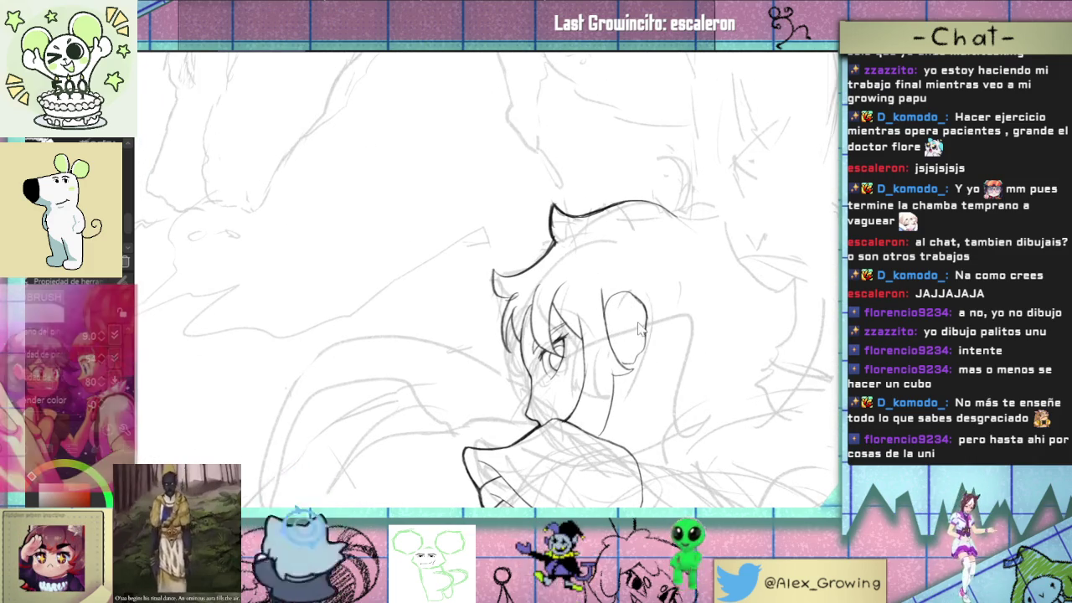
{"action": "left_click_drag", "start_coordinate": [645, 303], "coordinate": [643, 339]}
{"action": "scroll", "coordinate": [640, 327], "scroll_direction": "up", "scroll_amount": 2}
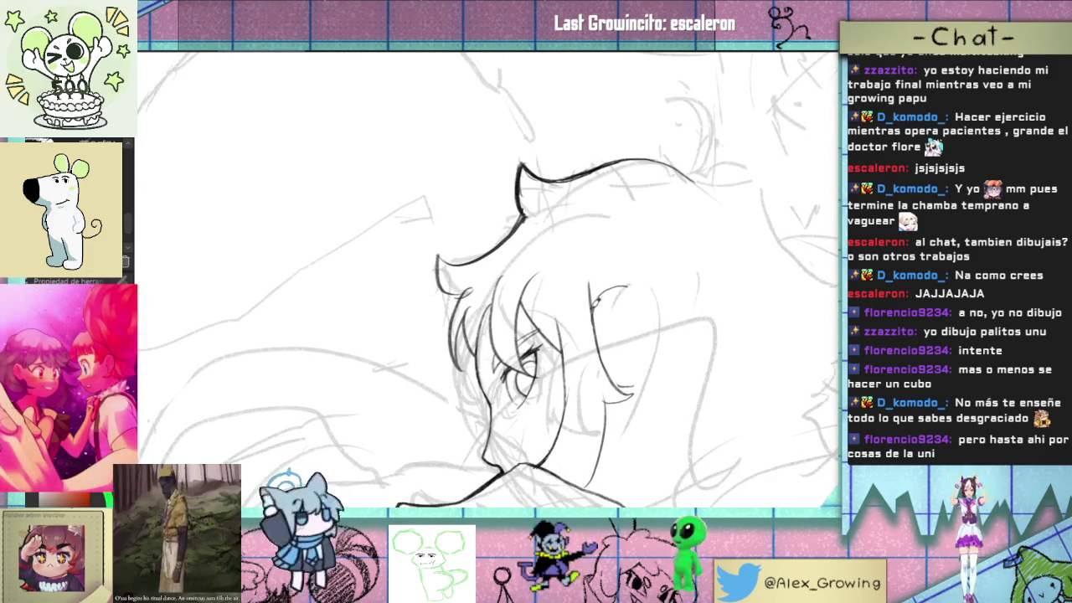
- Try ear curl and outline strokes with the pen, undoing each one
{"action": "left_click_drag", "start_coordinate": [591, 305], "coordinate": [585, 328]}
{"action": "key", "text": "ctrl+z"}
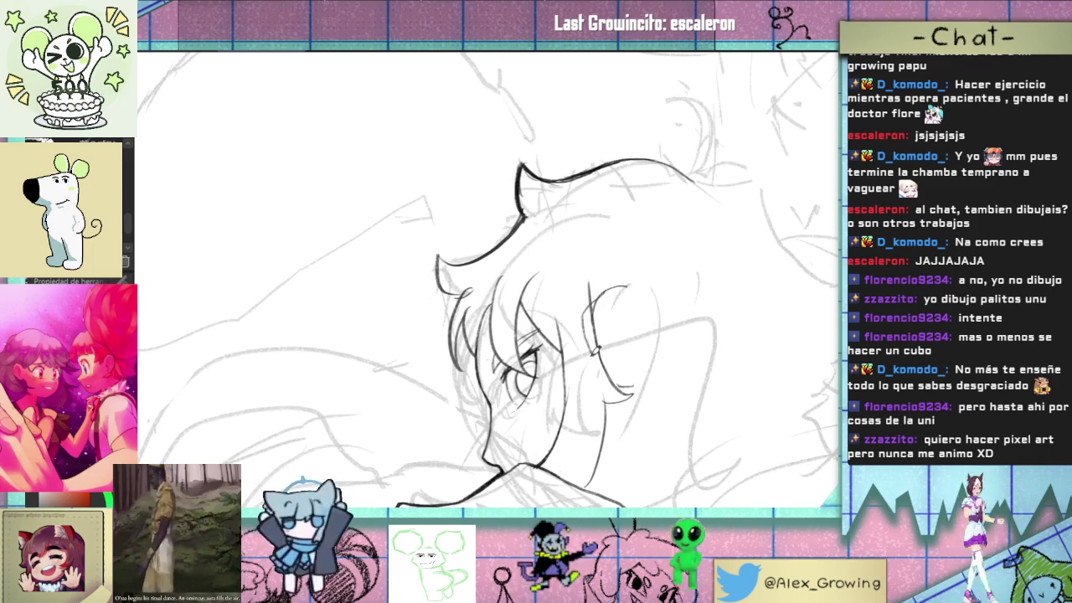
{"action": "left_click_drag", "start_coordinate": [589, 294], "coordinate": [611, 306]}
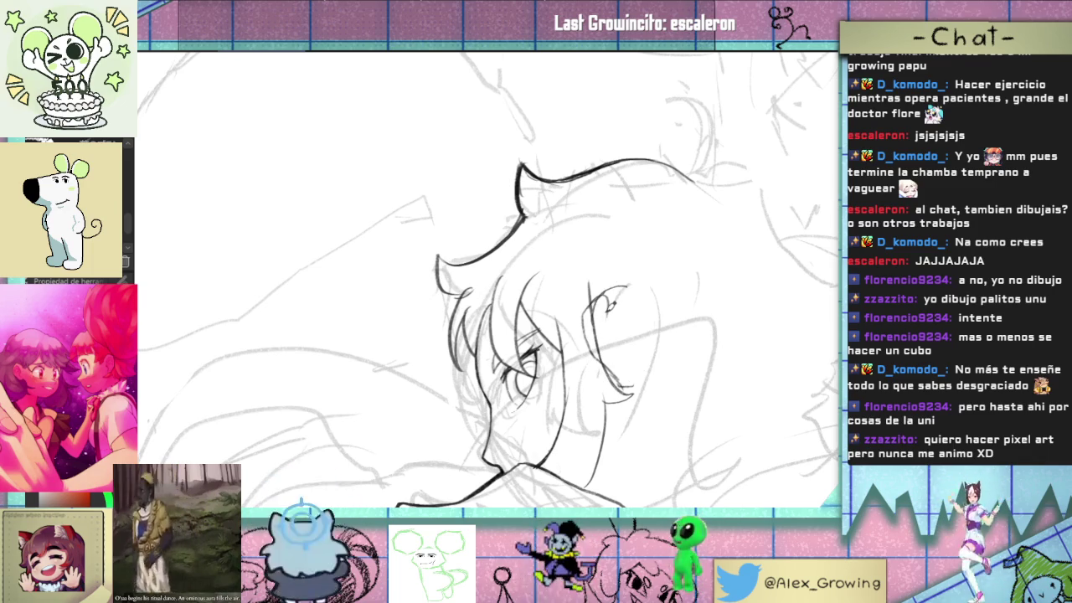
{"action": "key", "text": "ctrl+z"}
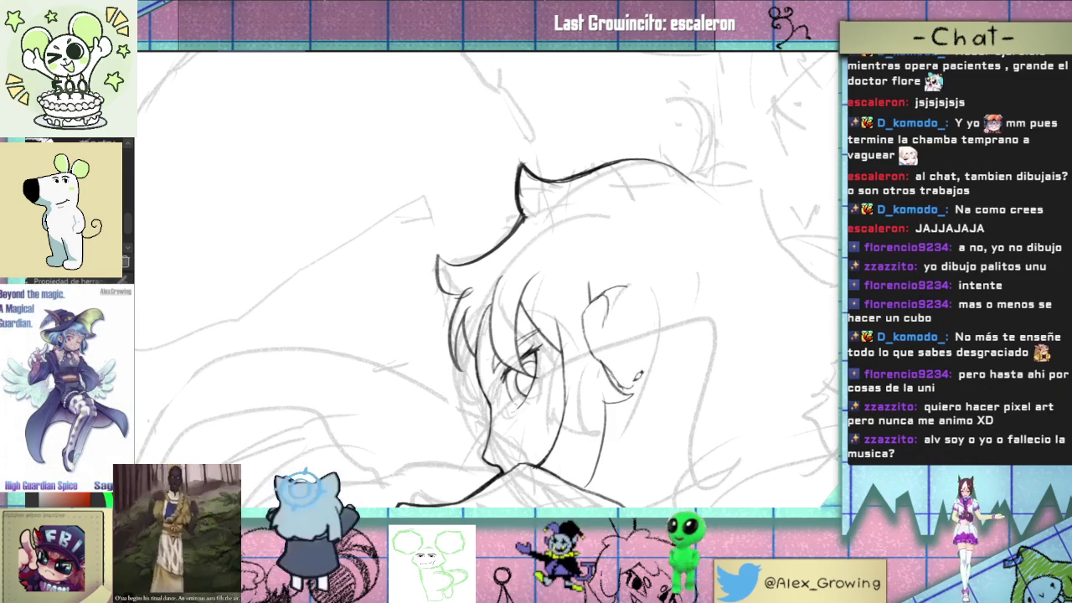
{"action": "left_click_drag", "start_coordinate": [620, 374], "coordinate": [626, 367]}
{"action": "key", "text": "ctrl+z"}
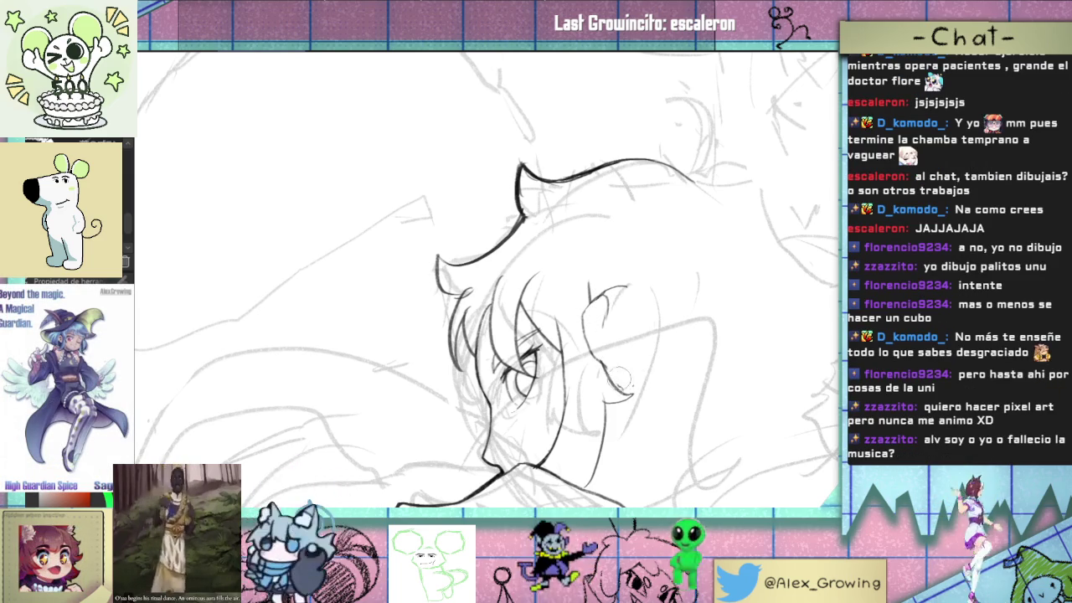